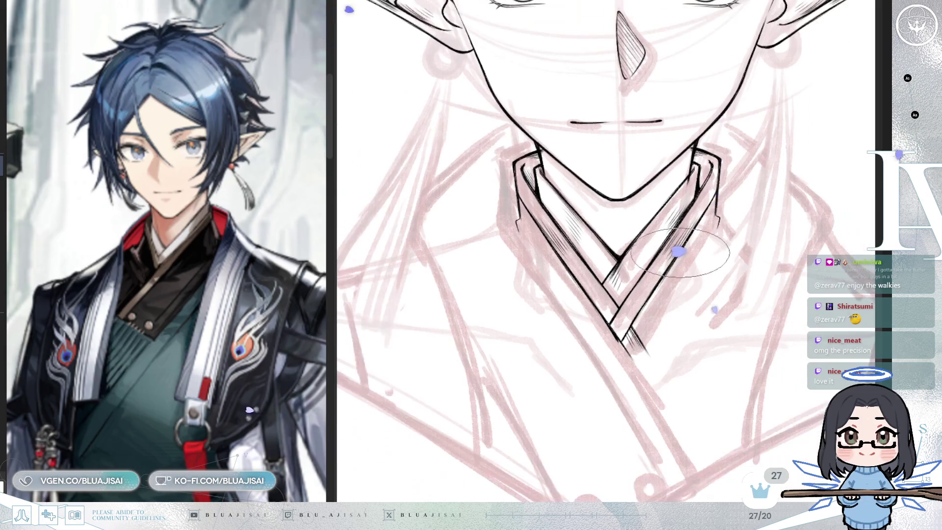
- Free-transform the pink shoulder sketch, tilting it slightly clockwise and nudging it right under the head
scroll(691, 179, "up", 2)
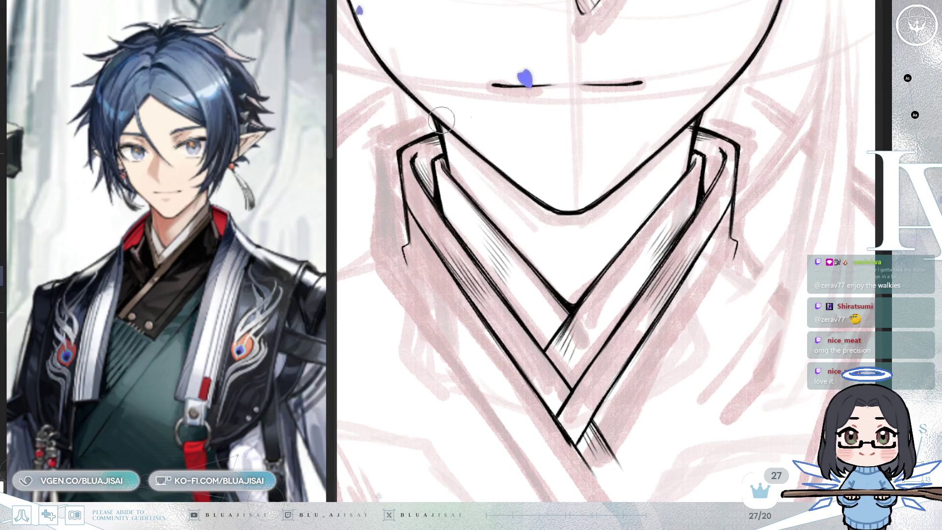
scroll(695, 119, "down", 4)
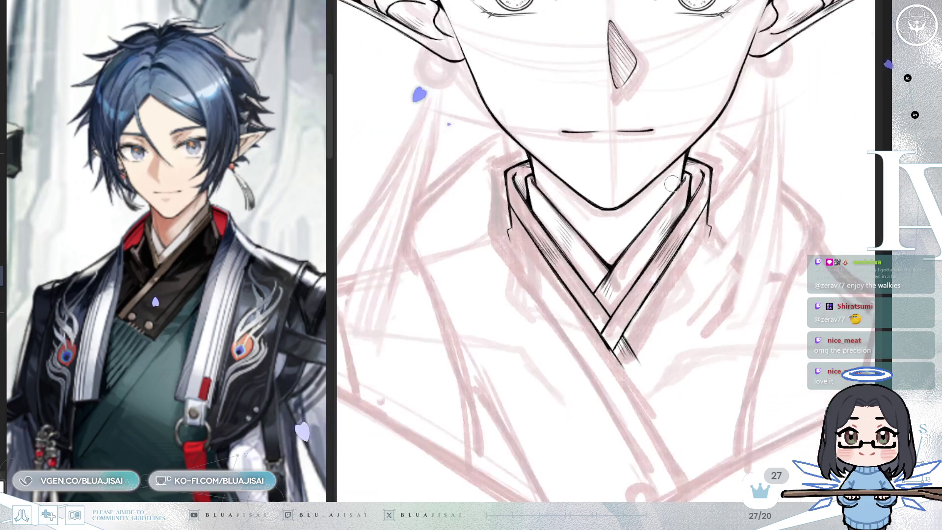
scroll(754, 267, "down", 1)
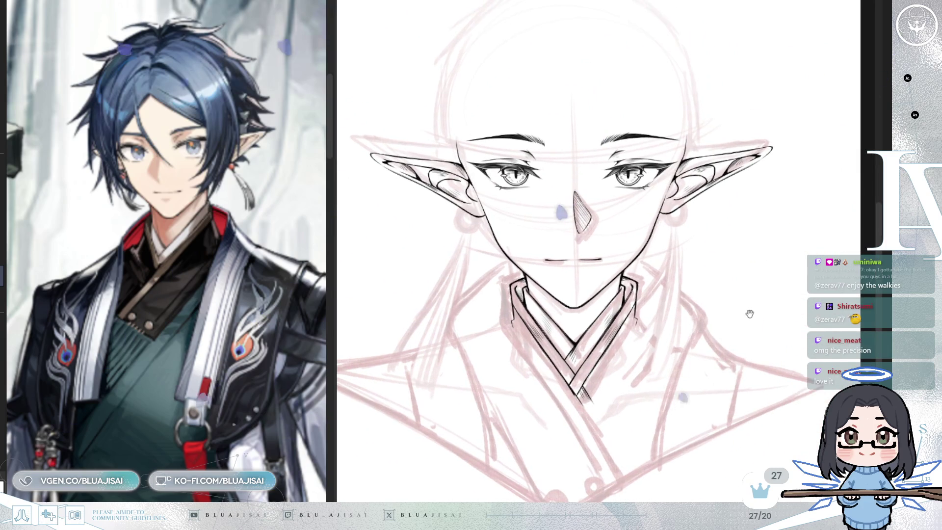
scroll(747, 293, "down", 1)
scroll(748, 293, "down", 1)
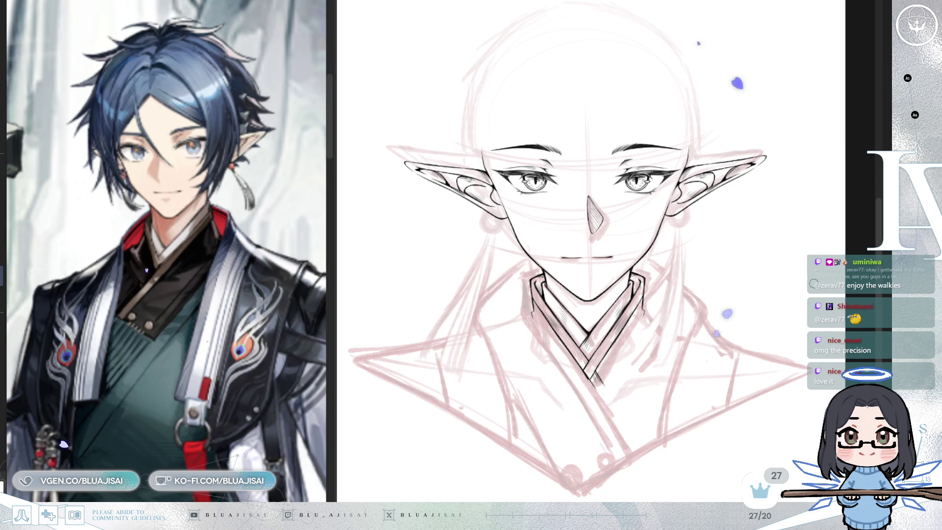
scroll(615, 371, "up", 3)
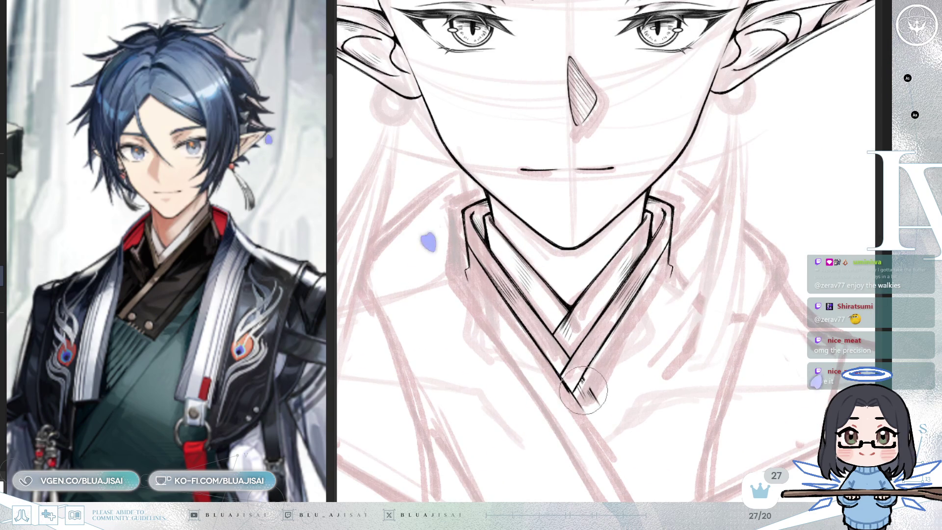
scroll(670, 359, "down", 2)
scroll(671, 359, "down", 3)
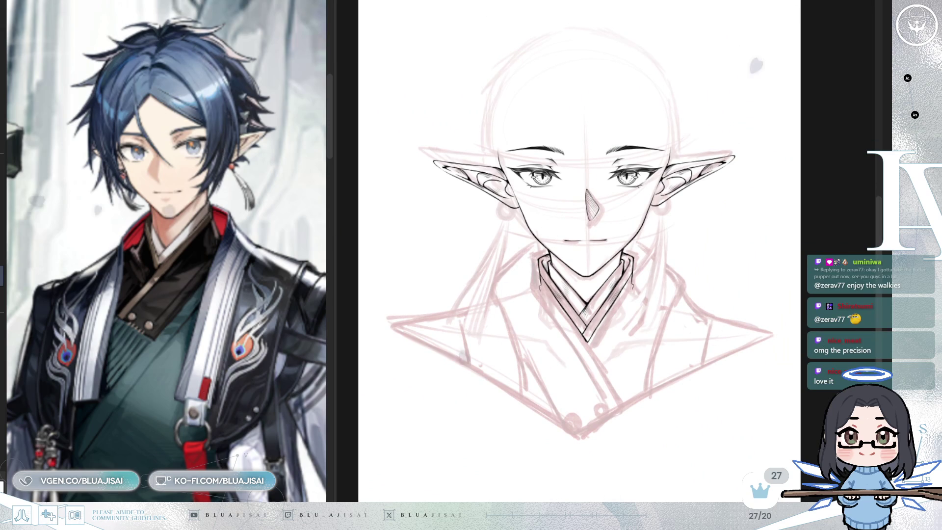
key("ctrl+t")
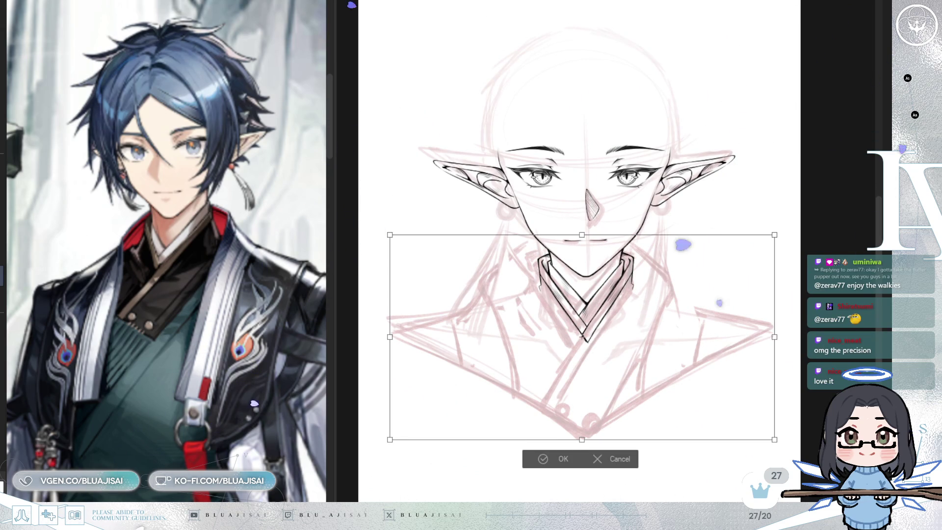
left_click_drag(645, 376, 673, 393)
left_click_drag(796, 322, 807, 340)
left_click_drag(676, 402, 761, 368)
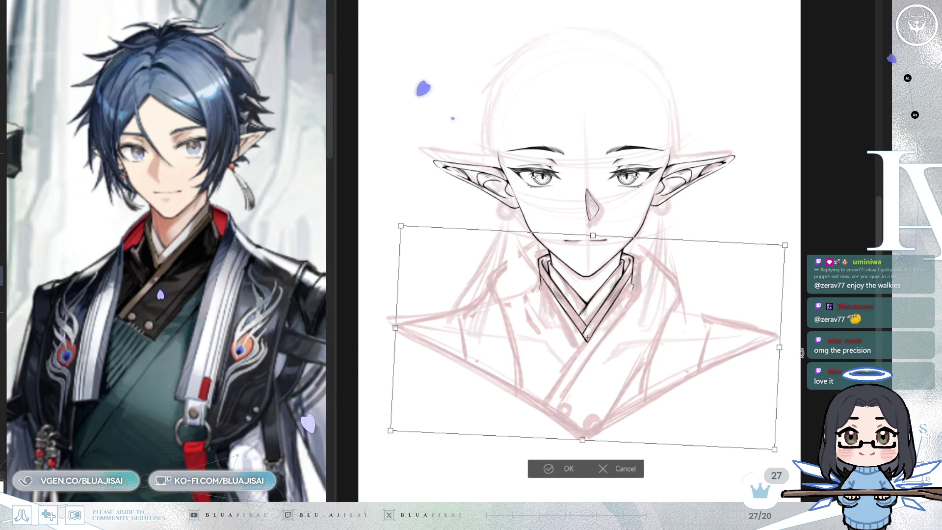
key("Return")
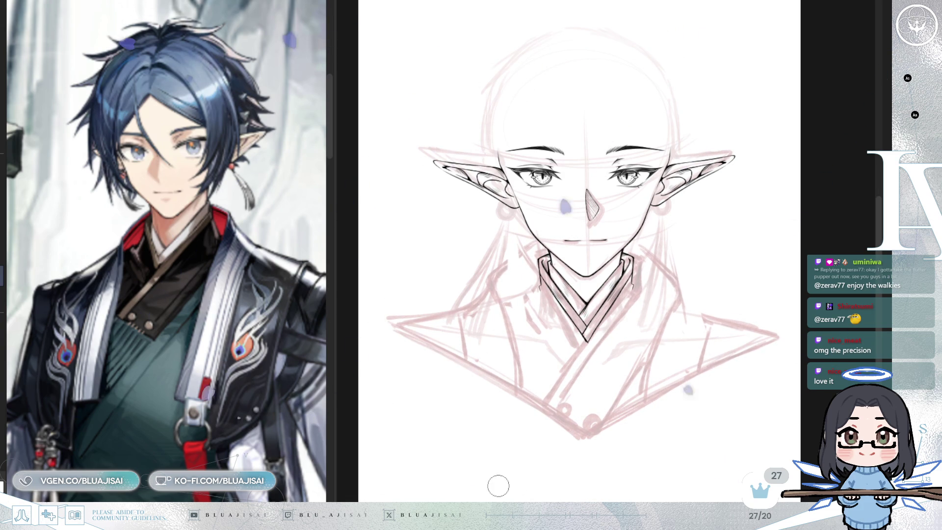
- Ink the robe's front edge line down from the collar, thickening its lower part
scroll(539, 397, "up", 5)
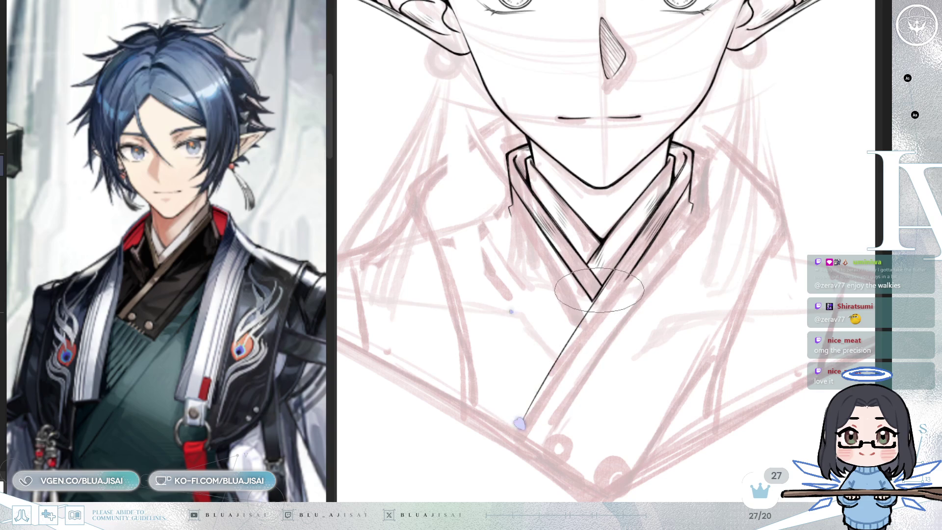
left_click_drag(597, 293, 517, 420)
left_click_drag(593, 299, 512, 425)
left_click_drag(537, 385, 513, 428)
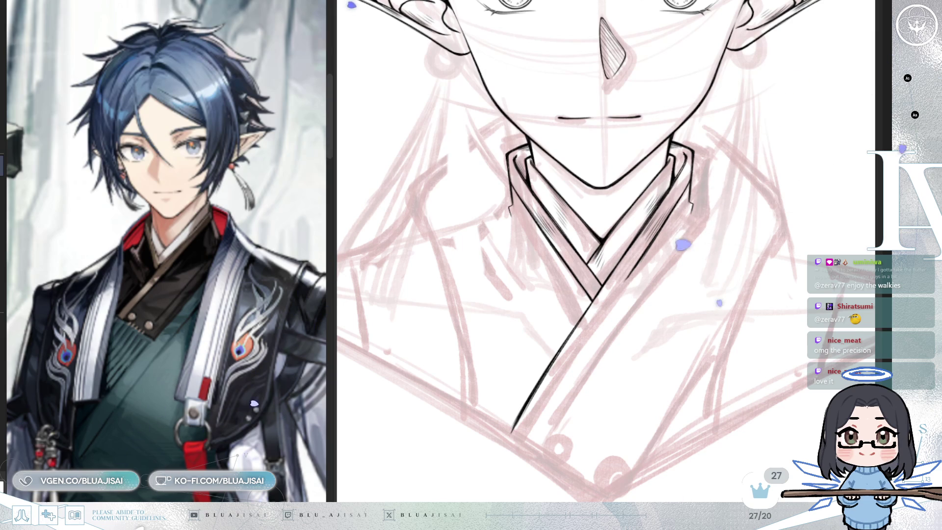
- Turn on mirror symmetry and draw the mirrored lines where the neck meets the shoulders
key("ctrl+2")
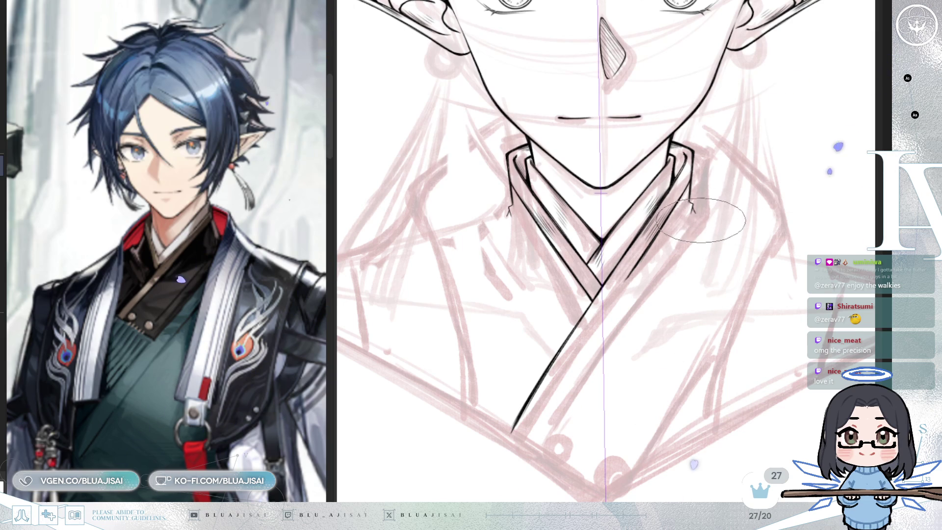
left_click_drag(532, 213, 549, 267)
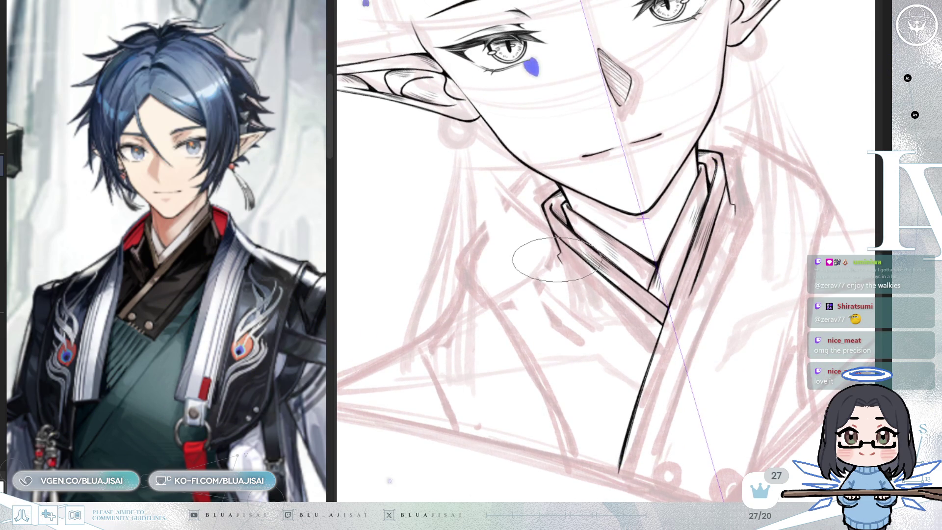
mouse_move(560, 259)
left_mouse_down()
mouse_move(498, 298)
mouse_move(540, 272)
left_mouse_up()
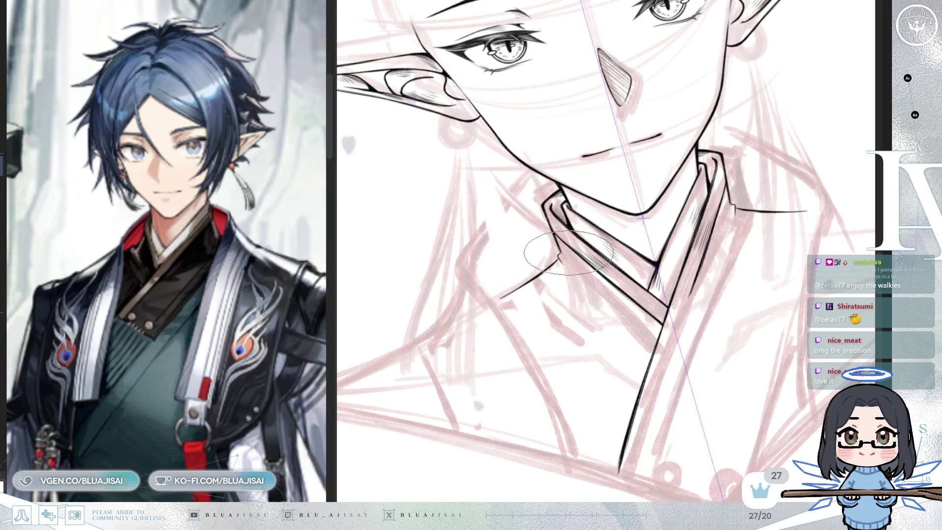
key("Delete")
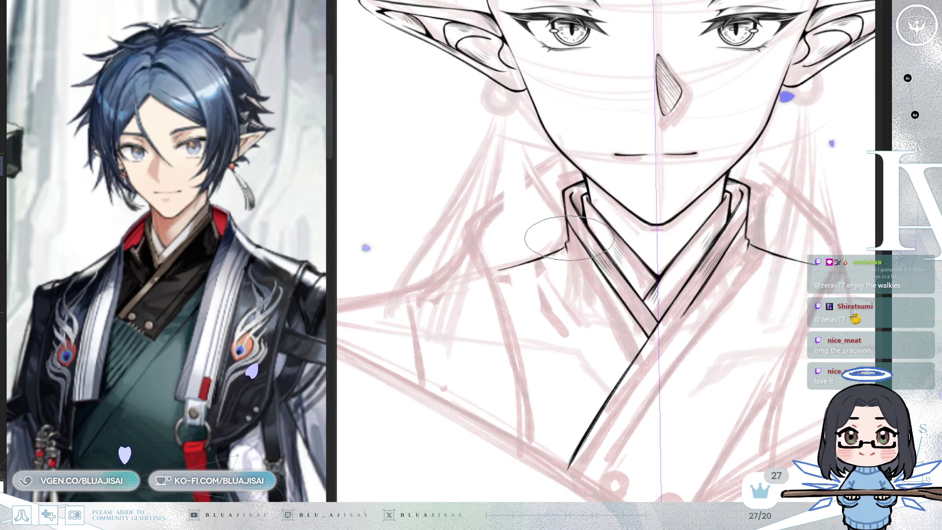
mouse_move(740, 270)
left_mouse_down()
mouse_move(639, 267)
mouse_move(651, 254)
left_mouse_up()
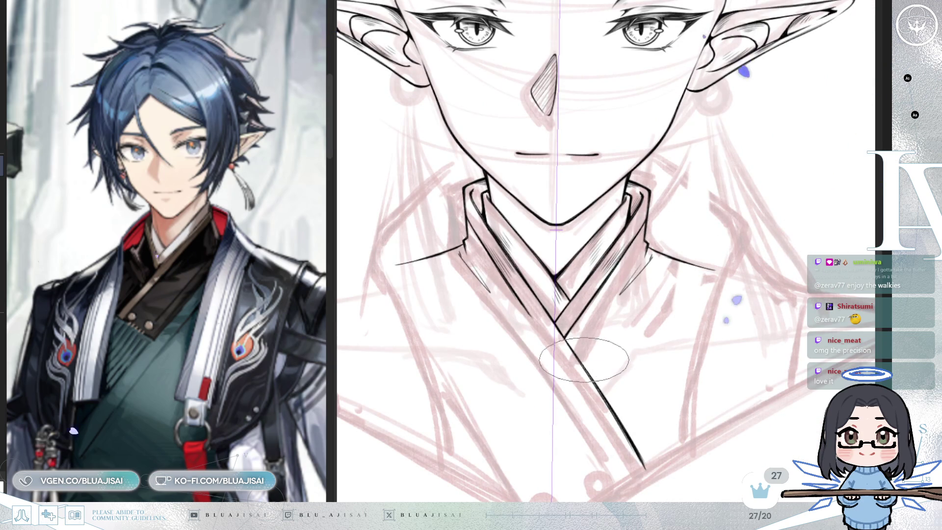
left_click_drag(700, 265, 728, 255)
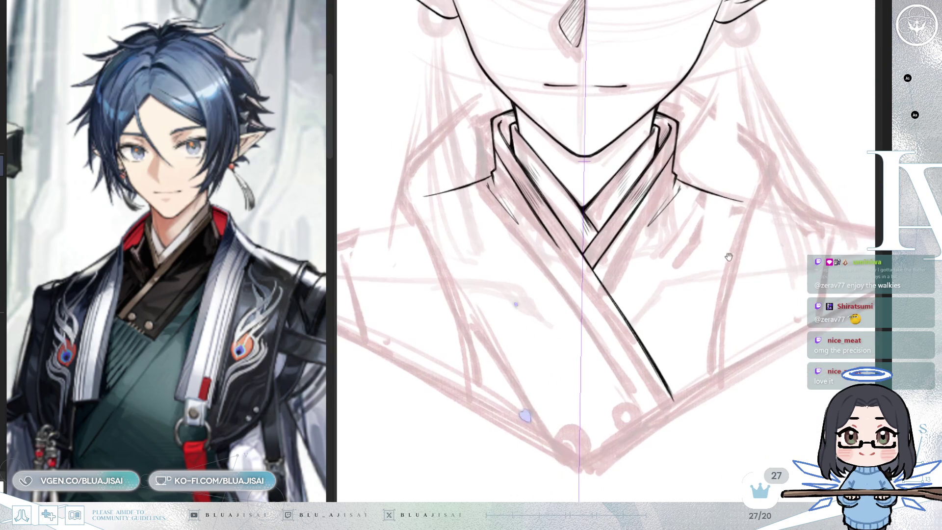
key("m")
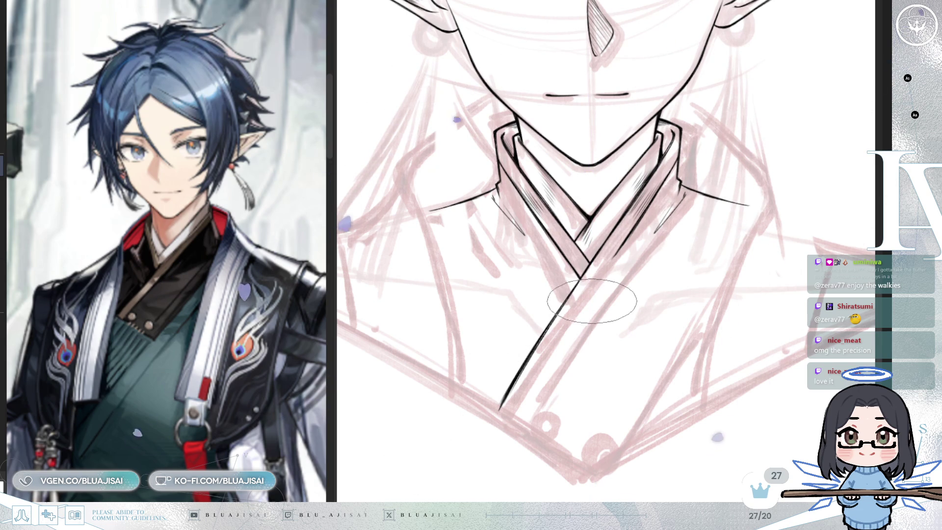
key("End")
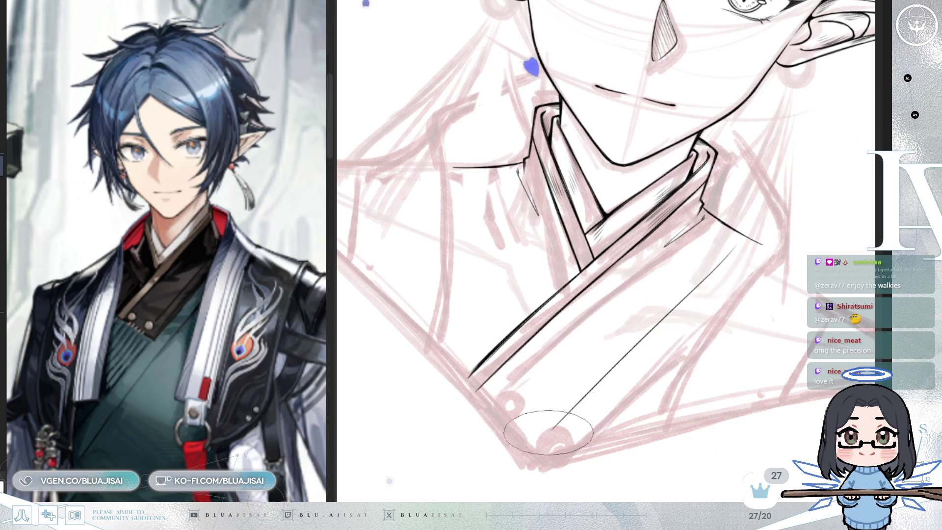
- Ink the front band's second edge toward the collar's lower corner, replacing a misplaced long stroke
mouse_move(553, 426)
left_mouse_down()
mouse_move(535, 431)
mouse_move(594, 399)
mouse_move(608, 372)
mouse_move(563, 343)
left_mouse_up()
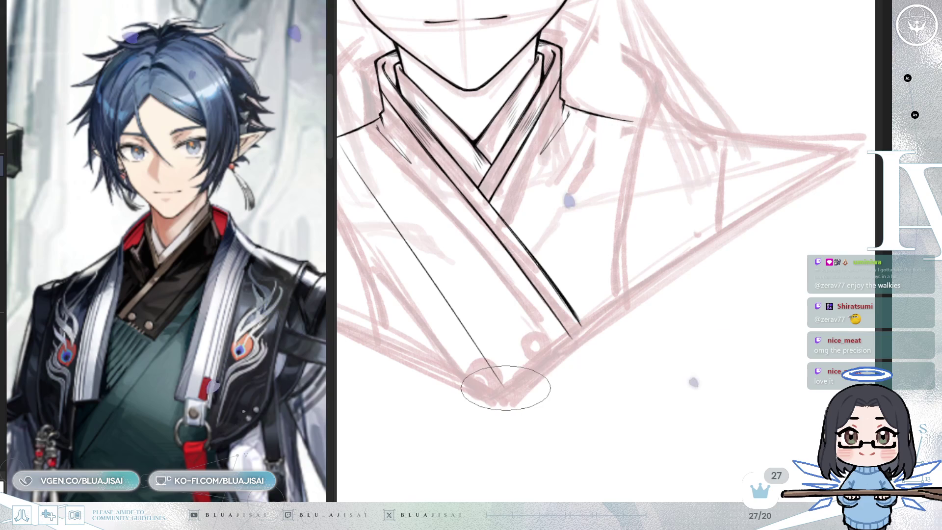
mouse_move(510, 389)
left_mouse_down()
mouse_move(599, 336)
mouse_move(809, 173)
left_mouse_up()
key("ctrl+z")
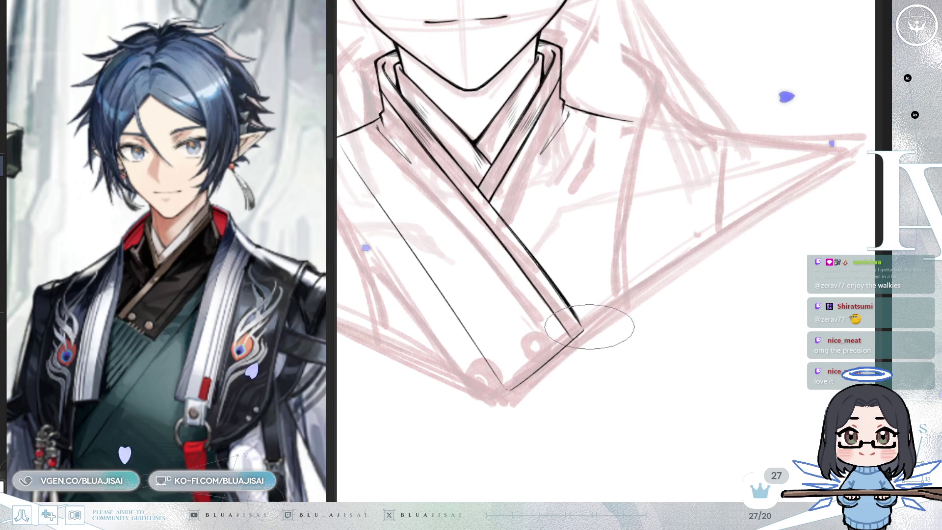
left_click_drag(582, 328, 825, 169)
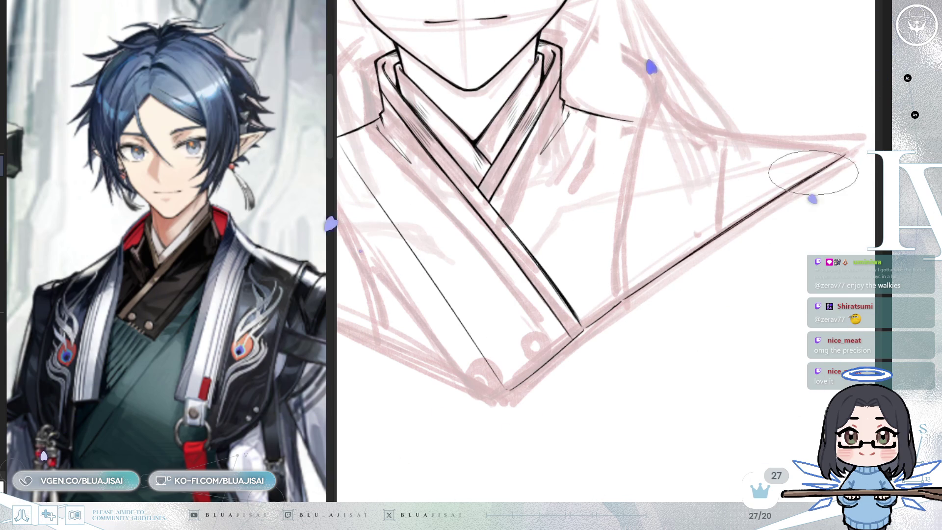
key("h")
left_click_drag(798, 193, 626, 319)
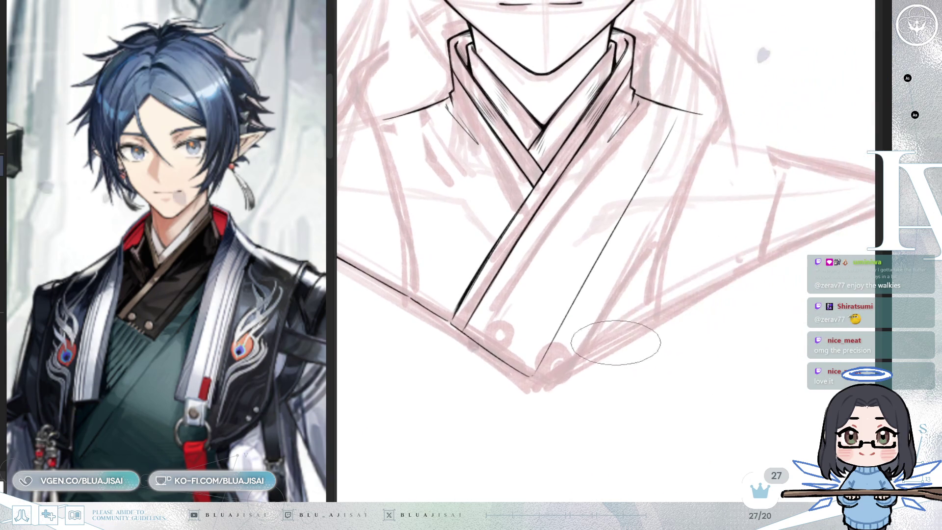
scroll(559, 365, "down", 3)
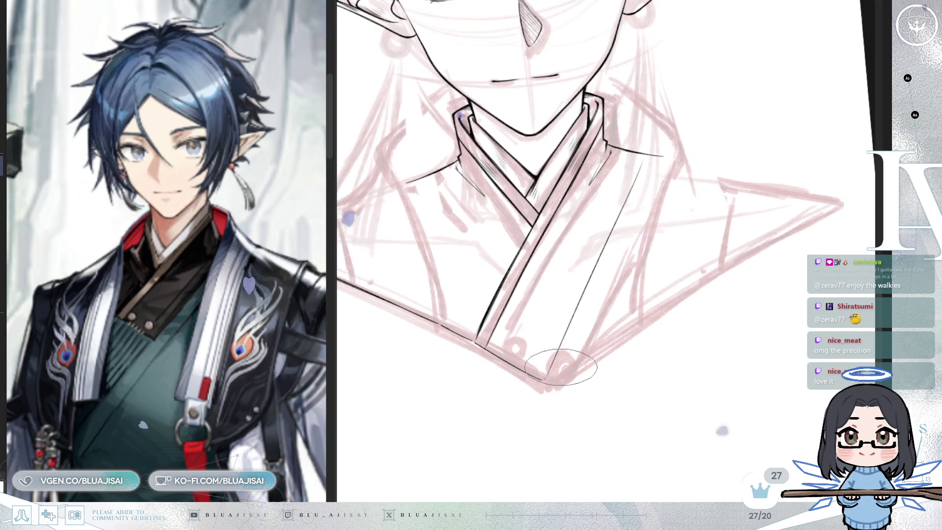
key("Home")
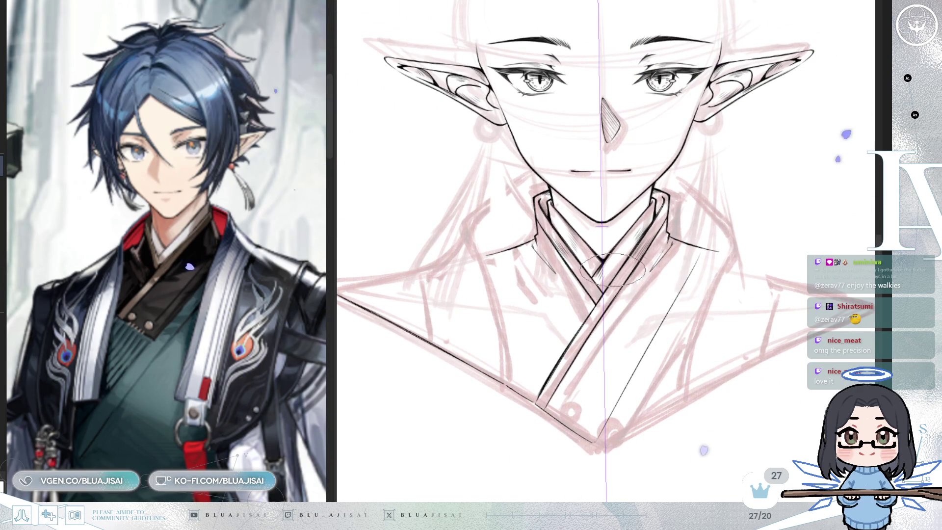
- Draw the left shoulder line with its mirror, redoing it longer and thicker
scroll(466, 200, "up", 2)
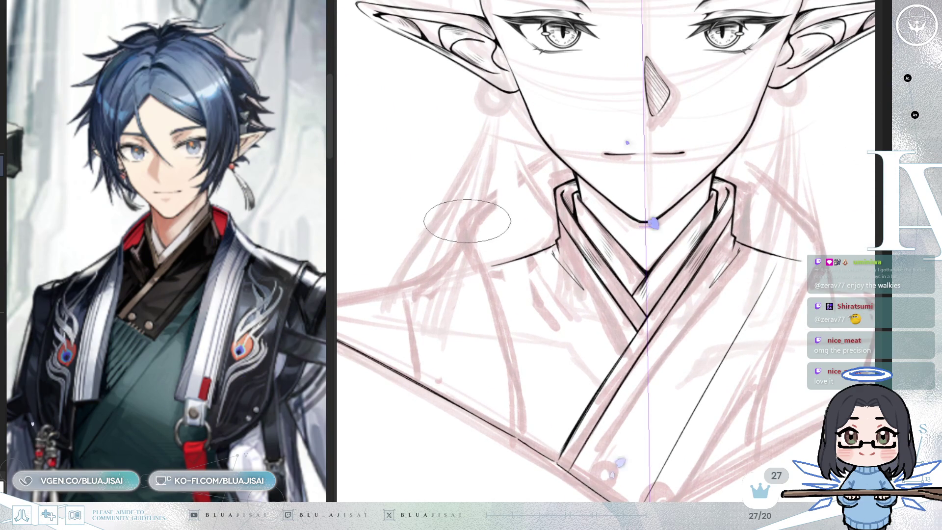
left_click_drag(465, 212, 556, 151)
key("ctrl+z")
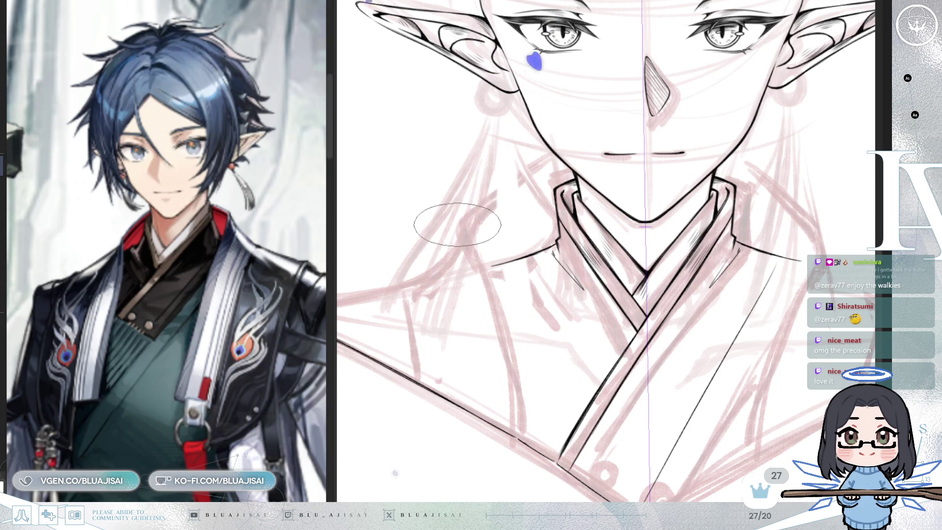
left_click_drag(456, 226, 556, 150)
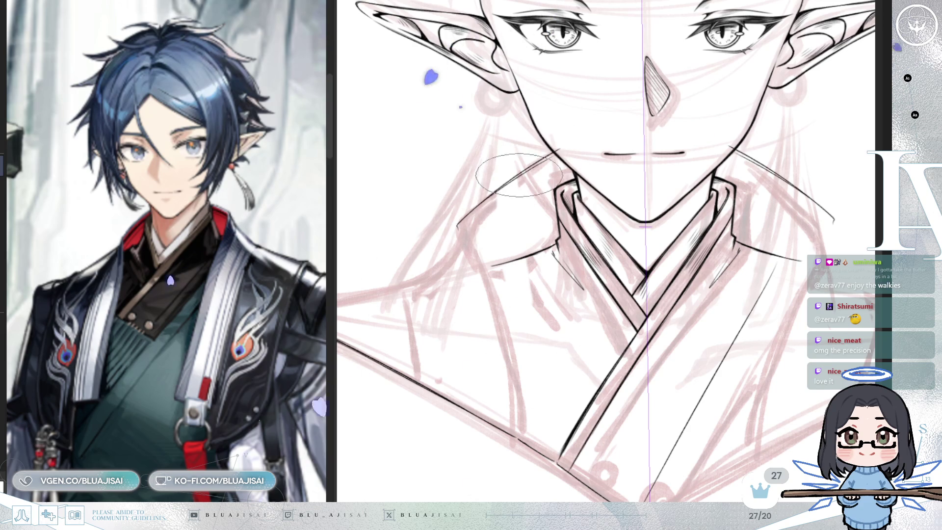
left_click_drag(458, 225, 569, 145)
- Ink the contour curving down the robe's left side
left_click_drag(842, 271, 737, 271)
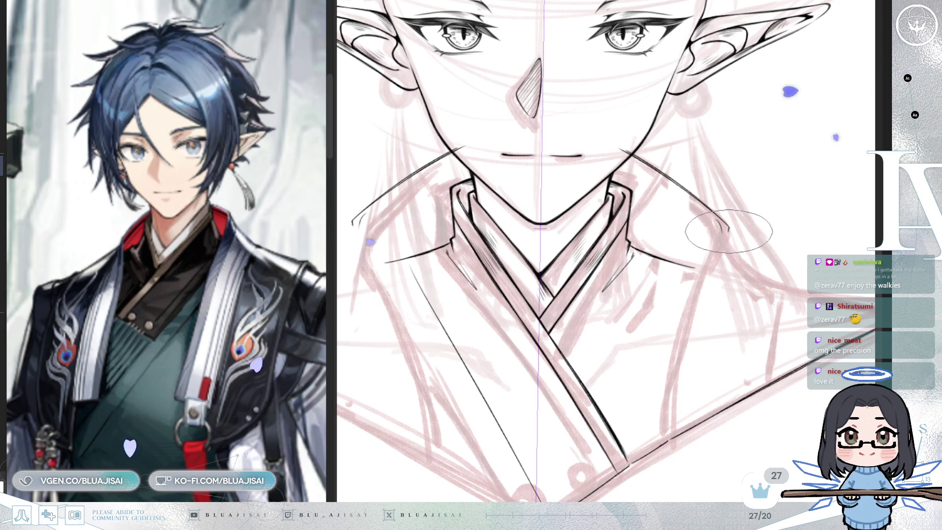
scroll(714, 258, "left", 5)
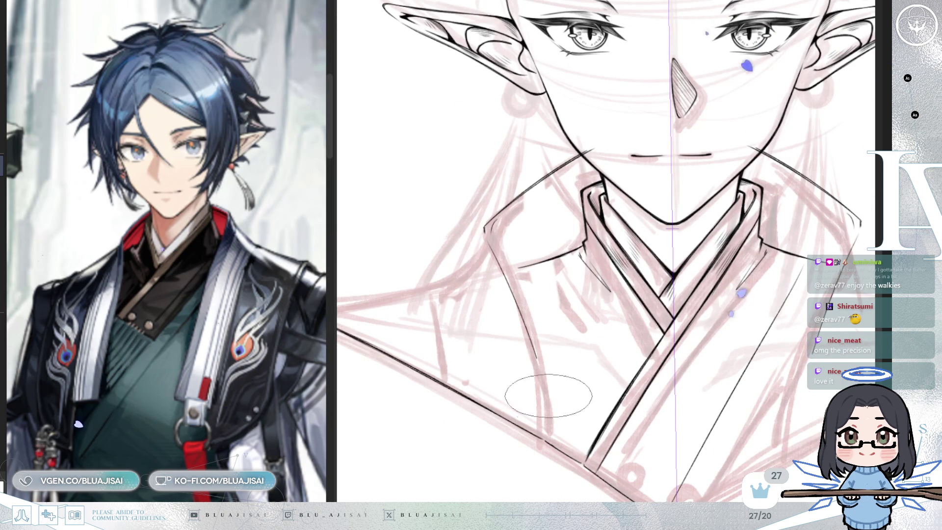
left_click_drag(488, 233, 543, 453)
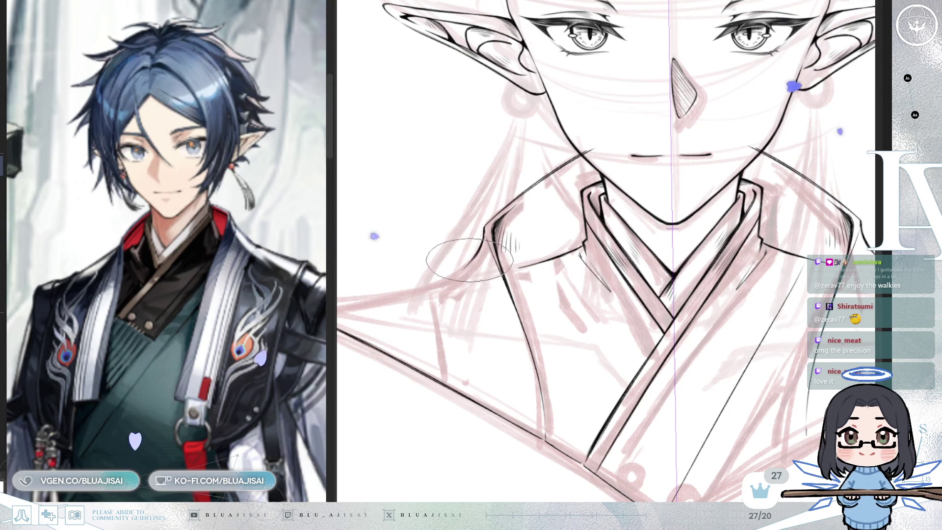
scroll(470, 260, "up", 5)
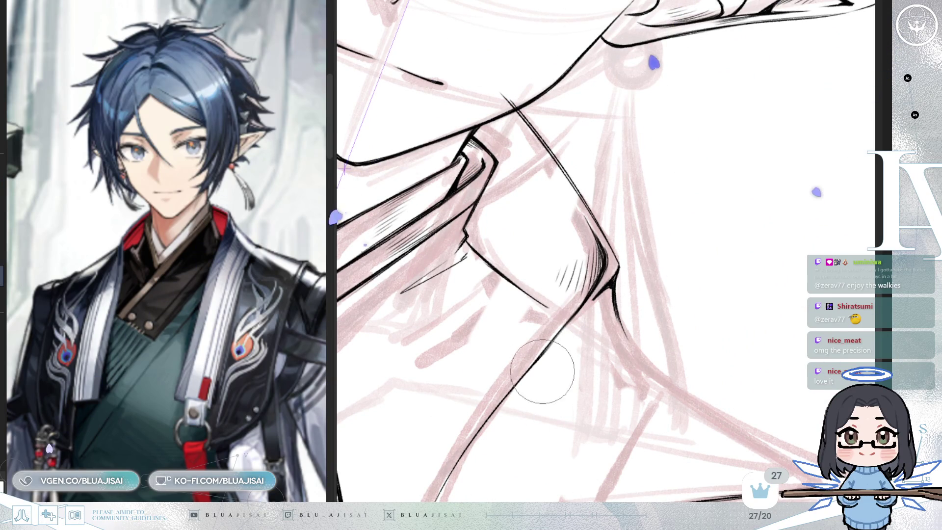
- Thicken the collar contour and add a thin parallel stroke and hatching under the robe fold
left_click_drag(525, 326, 521, 375)
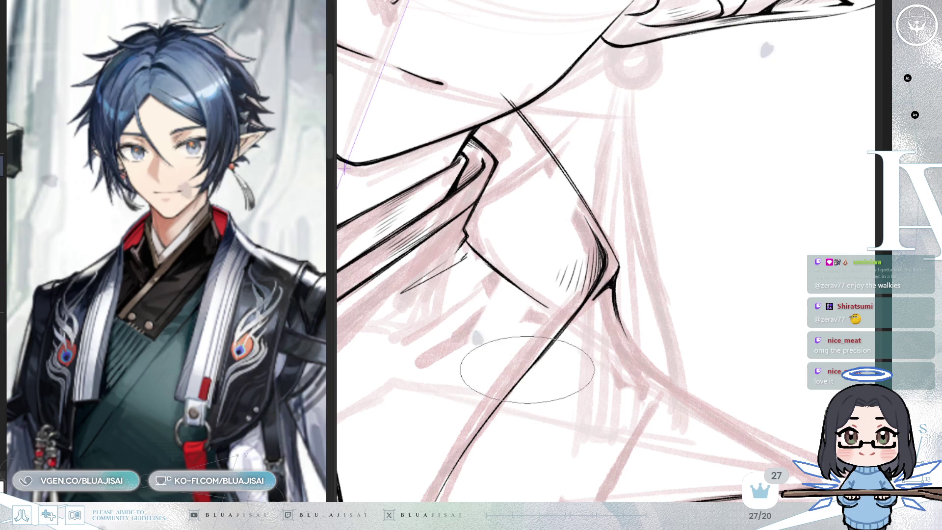
left_click_drag(536, 325, 518, 432)
left_click_drag(528, 399, 520, 431)
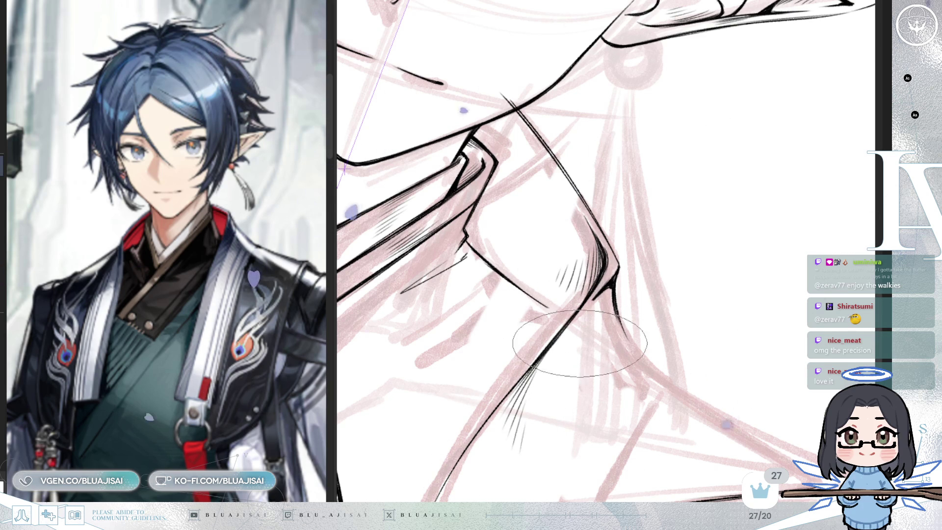
- Rotate the view around the neck and collar, then ink a line down the shoulder's outer edge
key("End")
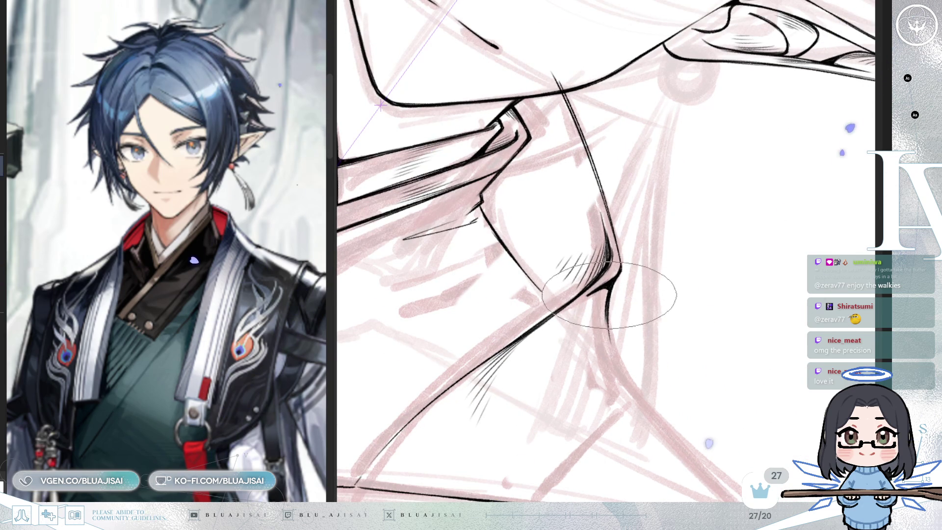
mouse_move(635, 394)
left_mouse_down()
mouse_move(672, 278)
mouse_move(687, 315)
mouse_move(635, 277)
left_mouse_up()
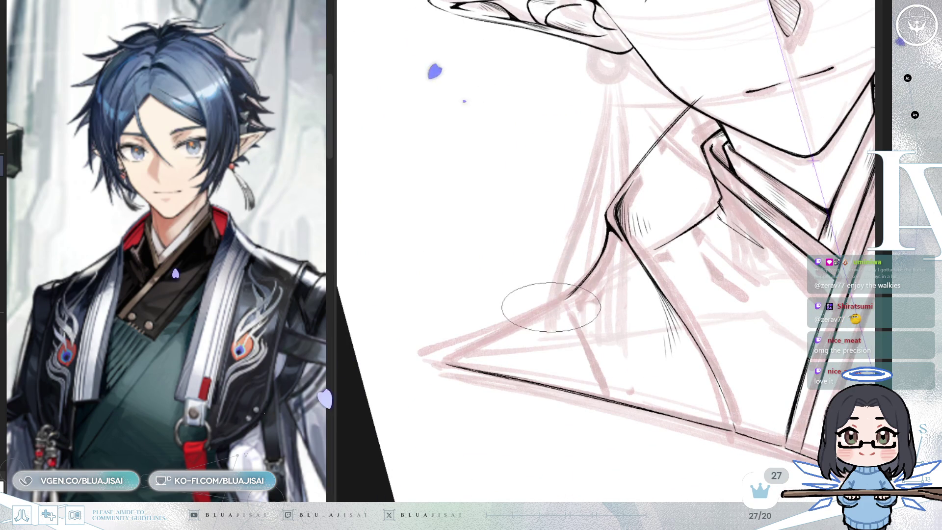
mouse_move(748, 227)
left_mouse_down()
mouse_move(715, 274)
mouse_move(563, 331)
left_mouse_up()
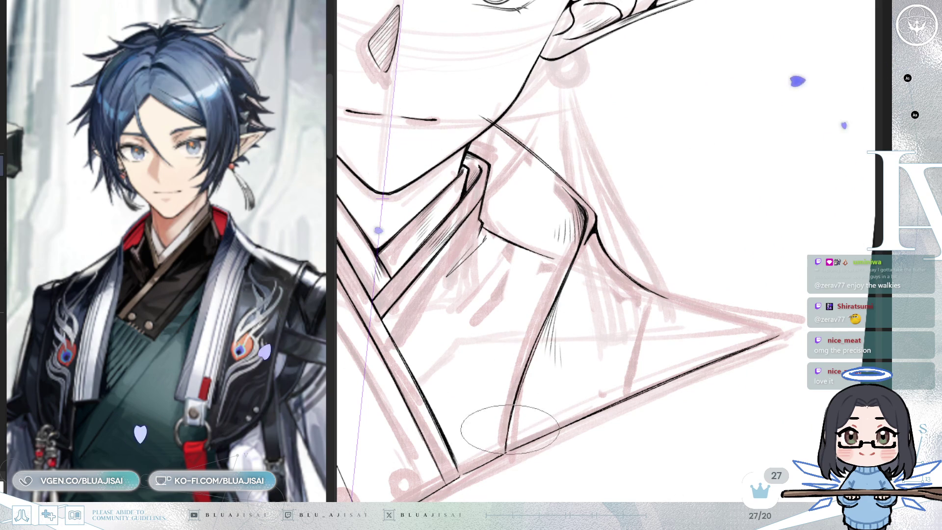
left_click_drag(553, 331, 701, 274)
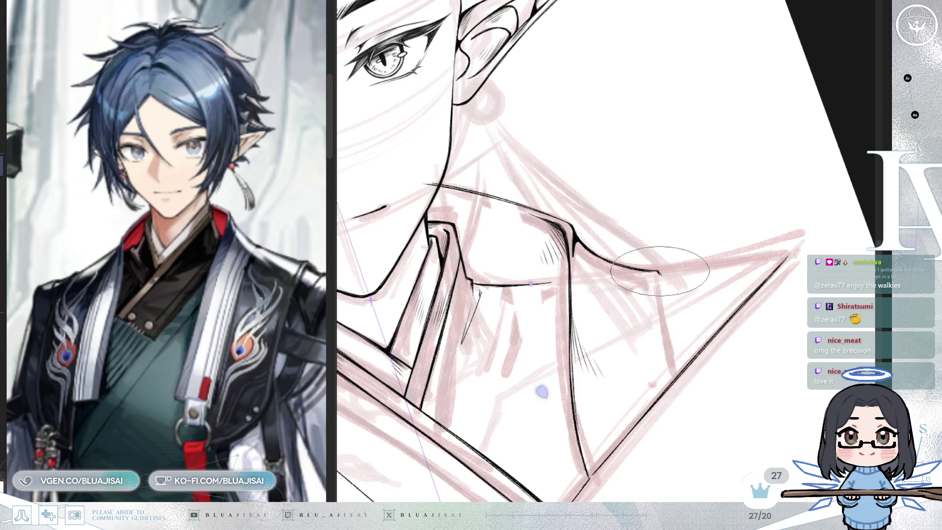
key("Delete")
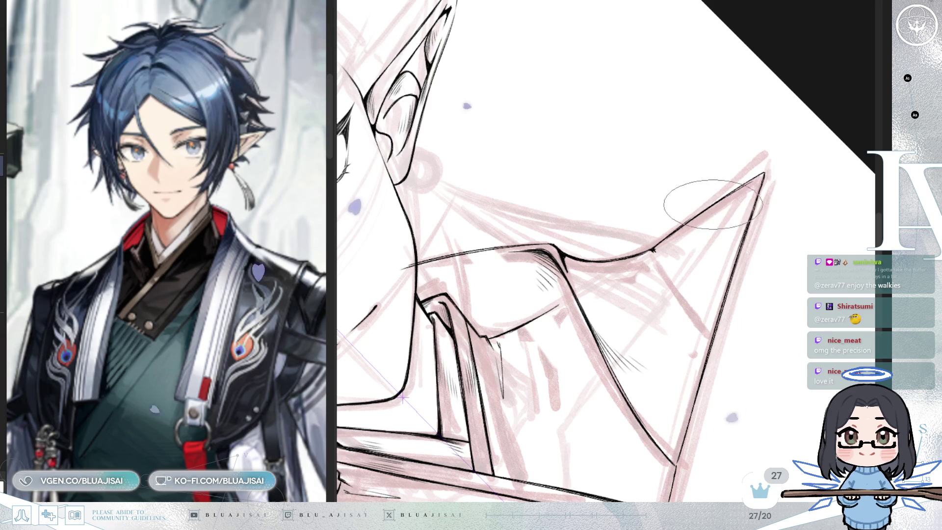
key("asciicircum")
left_click_drag(661, 273, 674, 372)
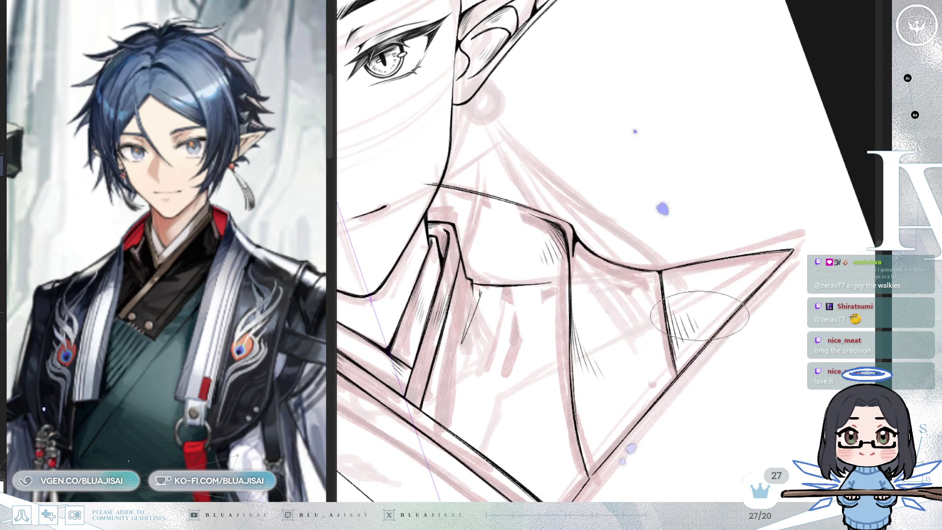
- Zoom and rotate the canvas view to examine the lower collar and its corner
key("minus")
key("ctrl+minus")
key("ctrl+plus")
key("minus")
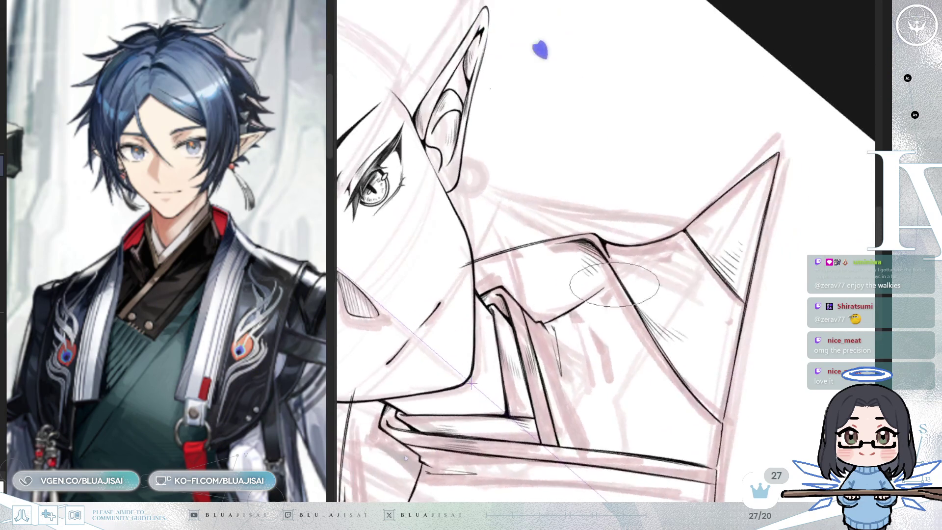
key("minus")
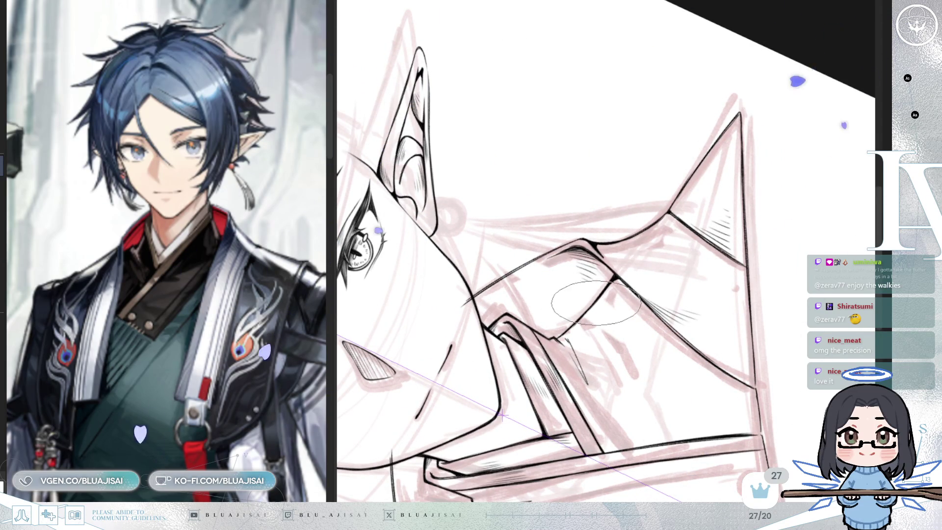
key("asciicircum")
key("asciicircum")
key("asciicircum")
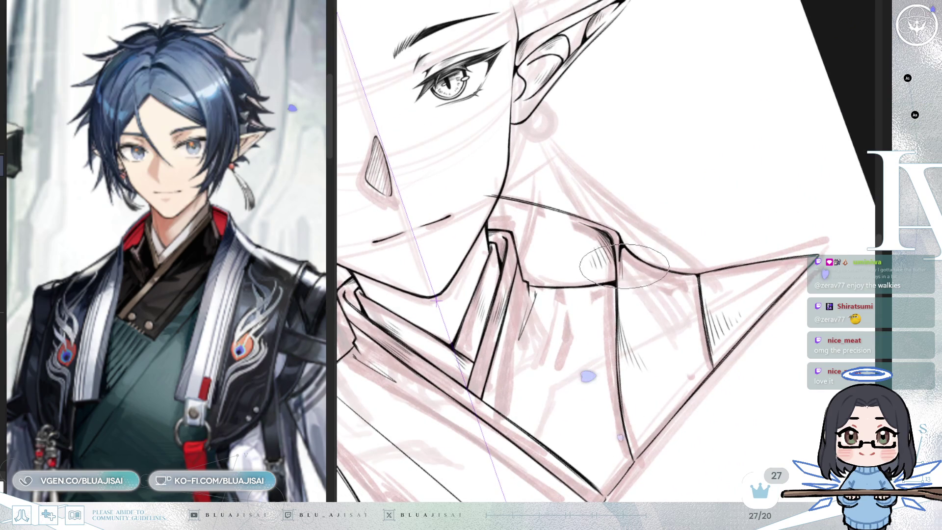
left_click_drag(651, 427, 544, 417)
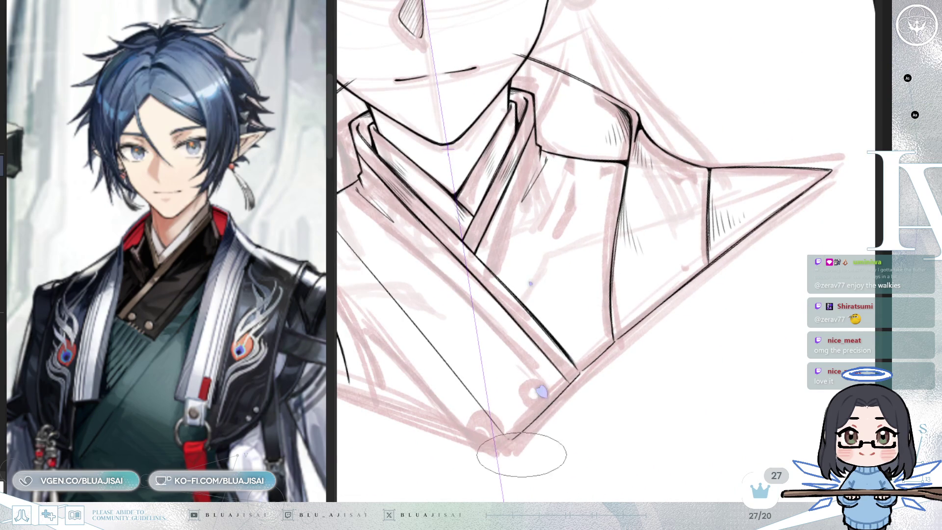
scroll(515, 421, "up", 2)
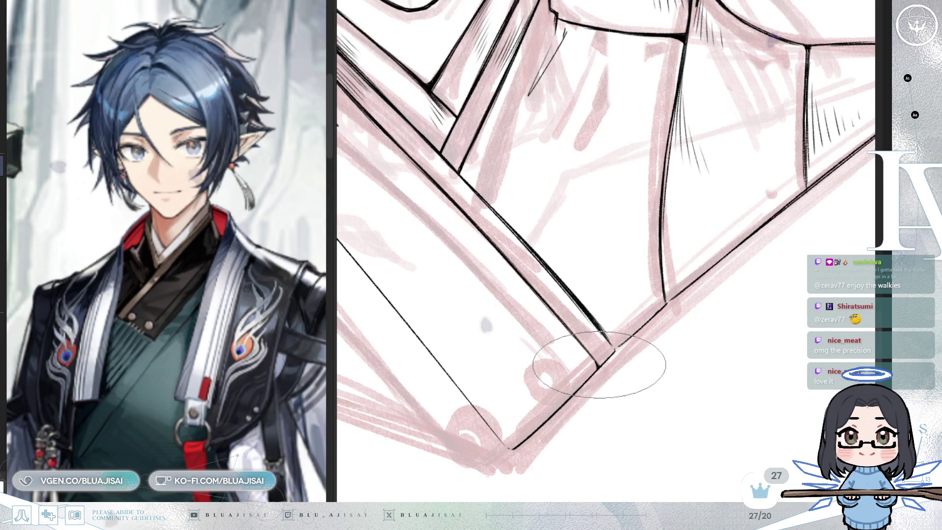
mouse_move(615, 349)
left_mouse_down()
mouse_move(651, 347)
mouse_move(567, 347)
mouse_move(615, 320)
left_mouse_up()
left_click_drag(631, 273, 617, 307)
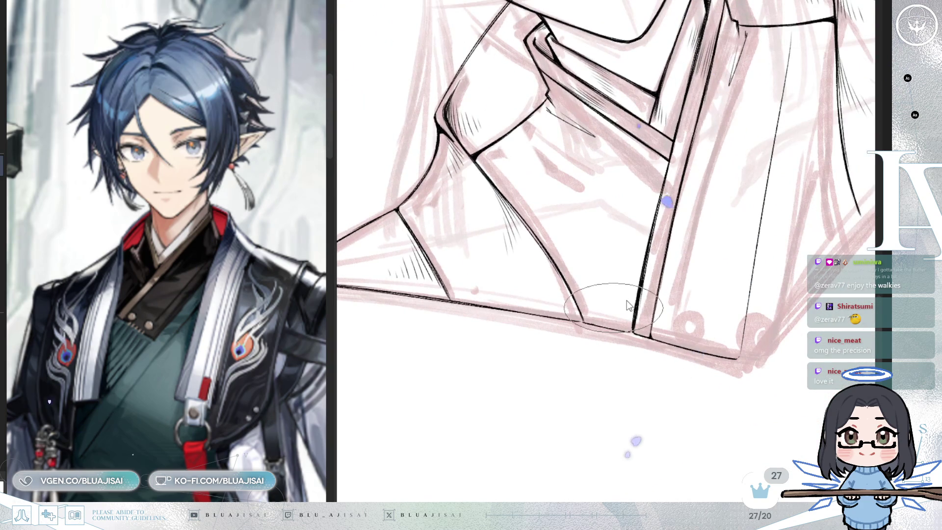
mouse_move(715, 230)
left_mouse_down()
mouse_move(662, 274)
mouse_move(525, 435)
mouse_move(455, 423)
mouse_move(483, 389)
mouse_move(727, 223)
left_mouse_up()
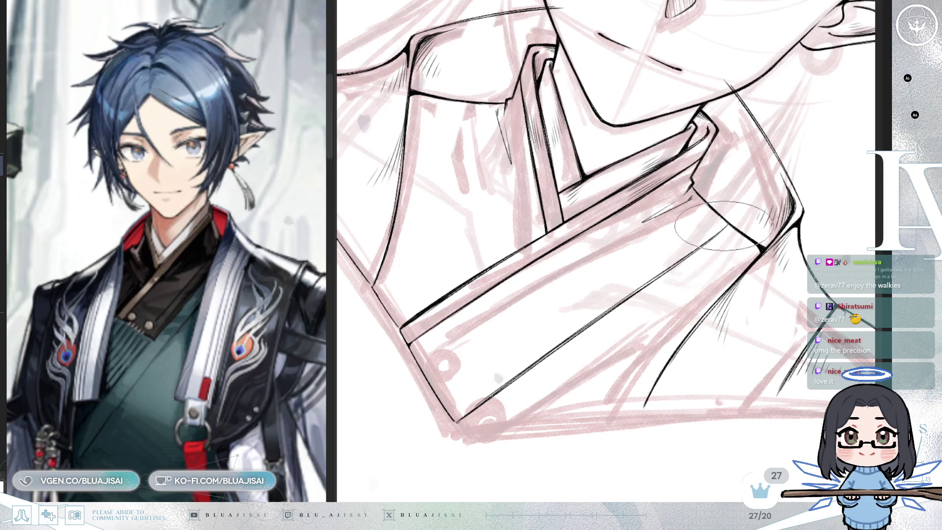
key("Delete")
key("Delete")
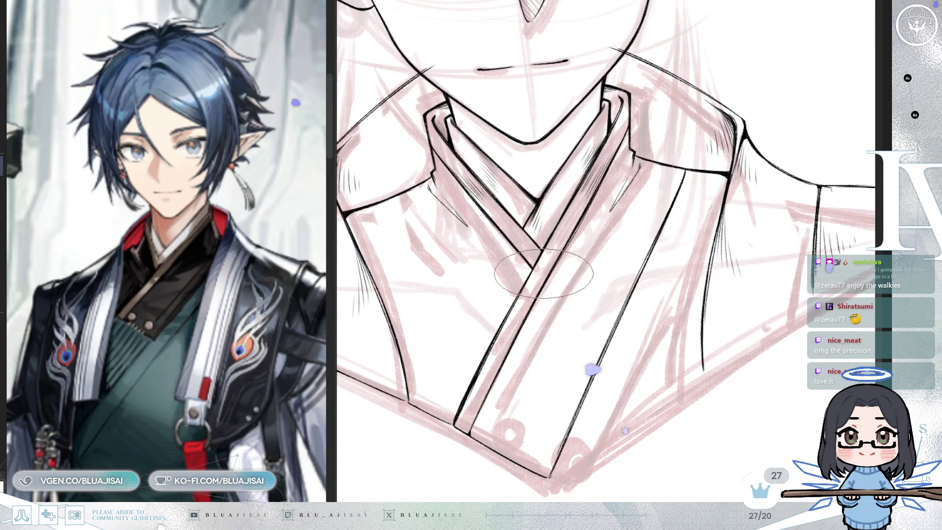
- Ink the lower collar edge in several strokes out to the sleeve tip
left_click_drag(676, 399, 655, 333)
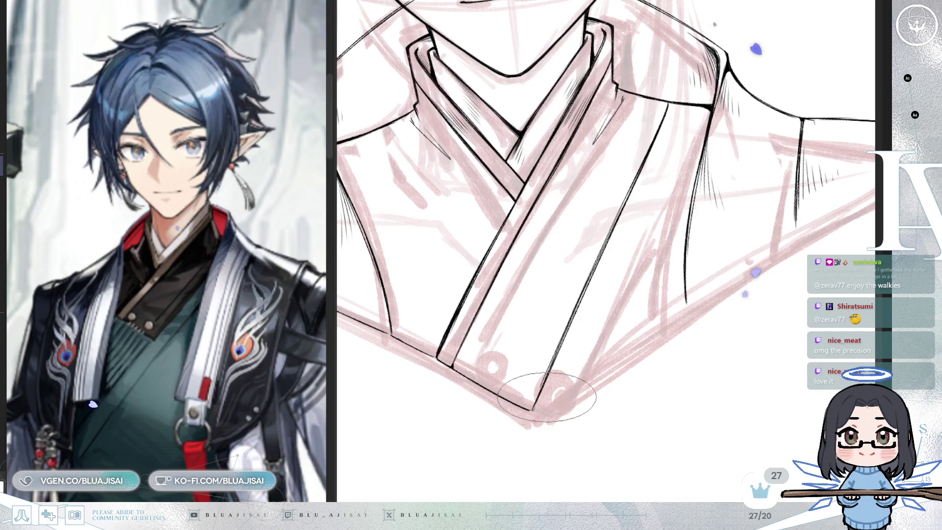
left_click_drag(535, 408, 670, 331)
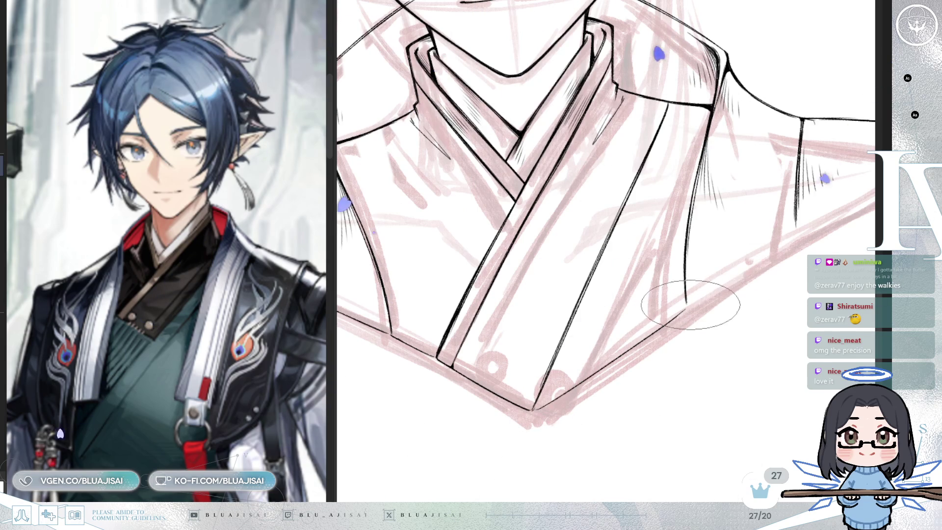
left_click_drag(687, 304, 797, 237)
left_click_drag(767, 276, 594, 371)
left_click_drag(622, 333, 759, 225)
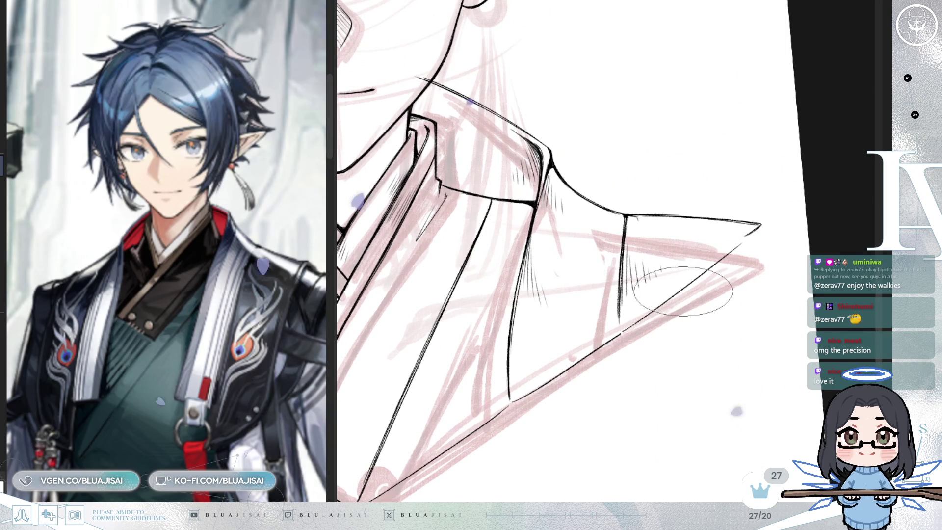
key("ctrl+minus")
key("ctrl+minus")
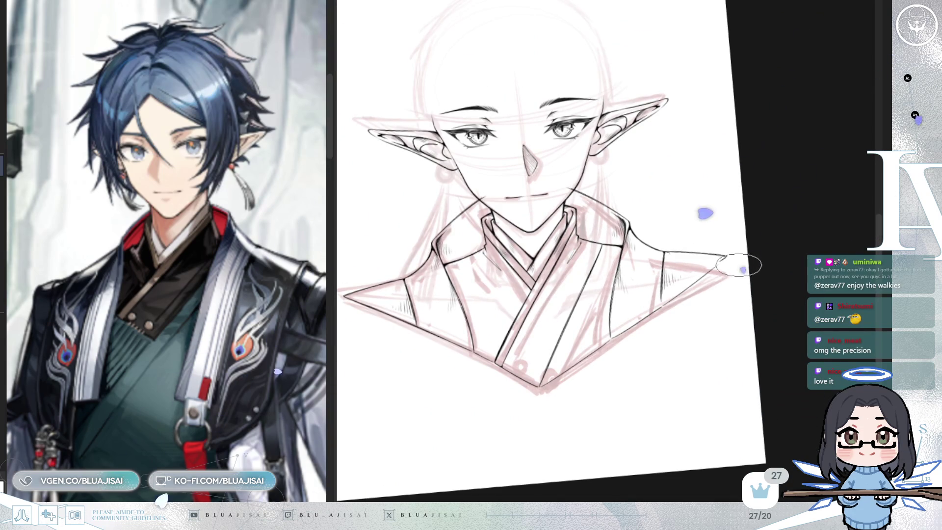
scroll(743, 258, "up", 2)
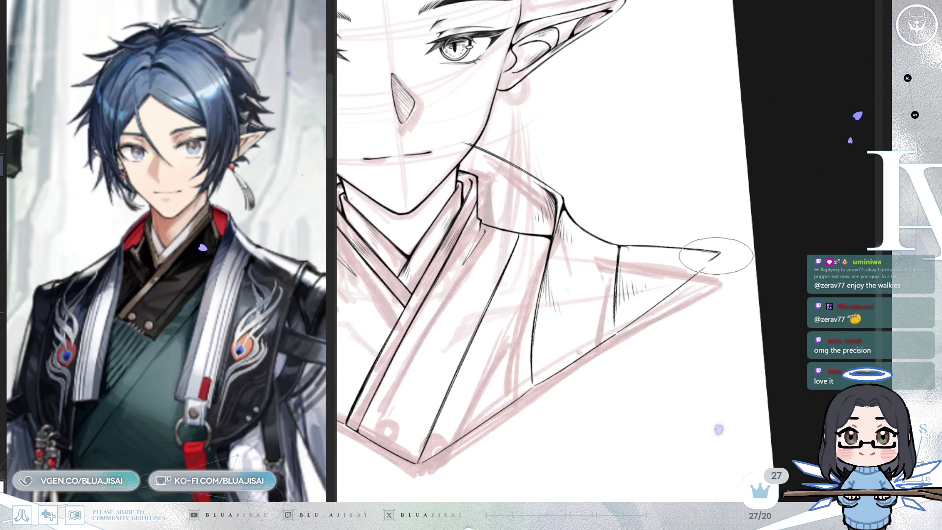
key("ctrl+minus")
key("ctrl+minus")
key("ctrl+minus")
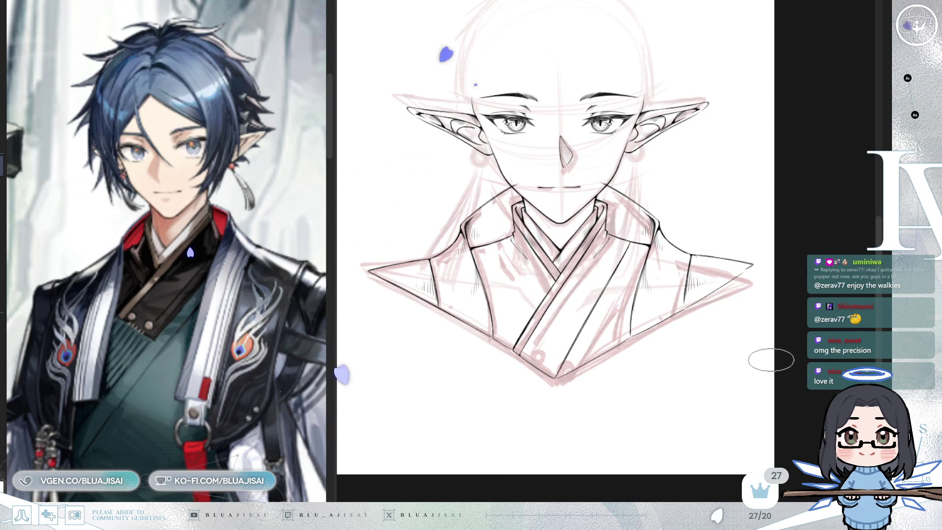
key("ctrl+plus")
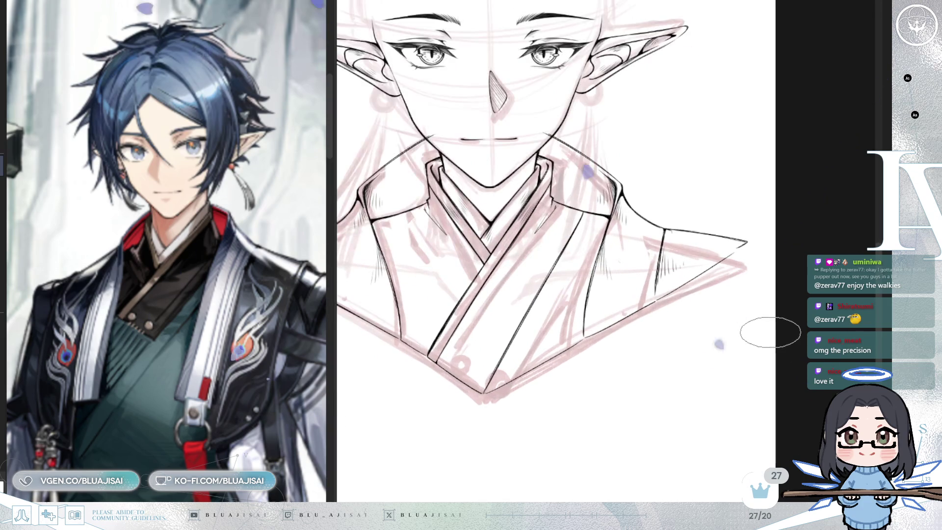
key("ctrl+plus")
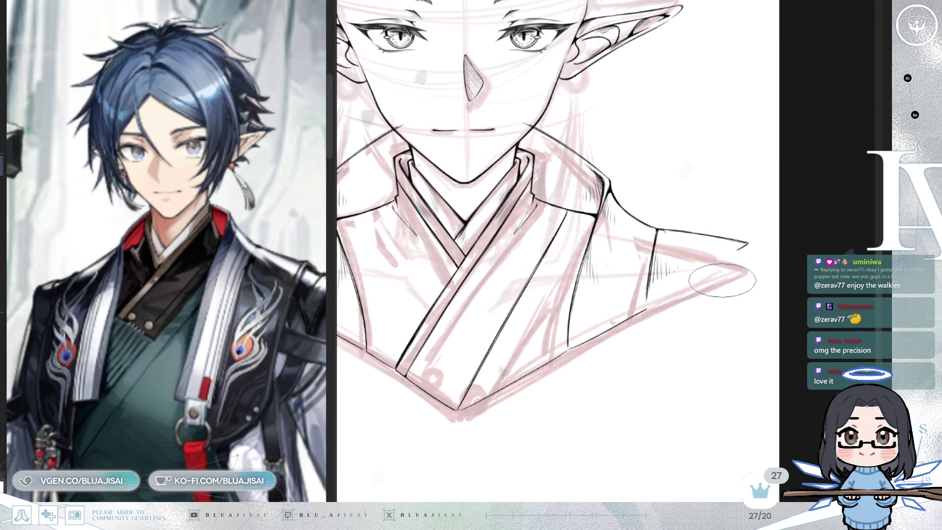
- Redraw the last collar stroke to the sleeve tip and begin a lasso around the shoulder
left_click_drag(721, 281, 598, 337)
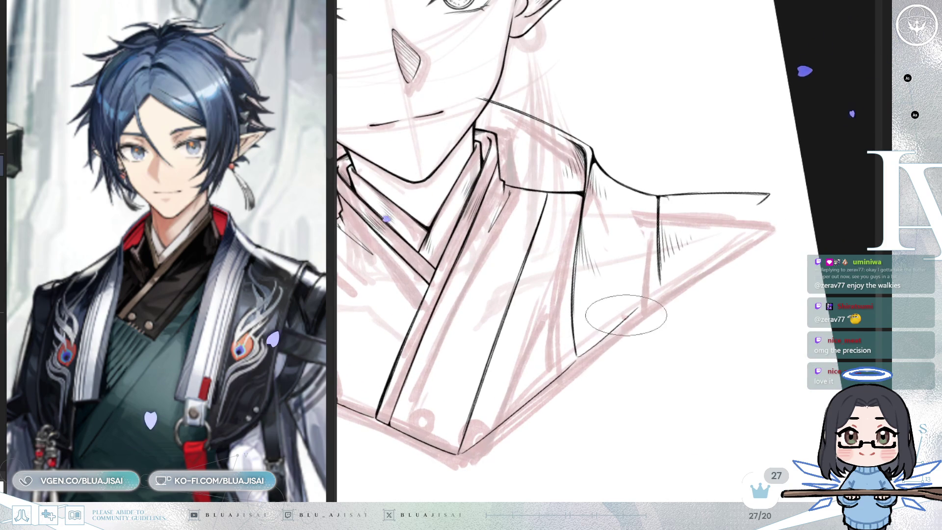
key("ctrl+z")
left_click_drag(648, 310, 764, 234)
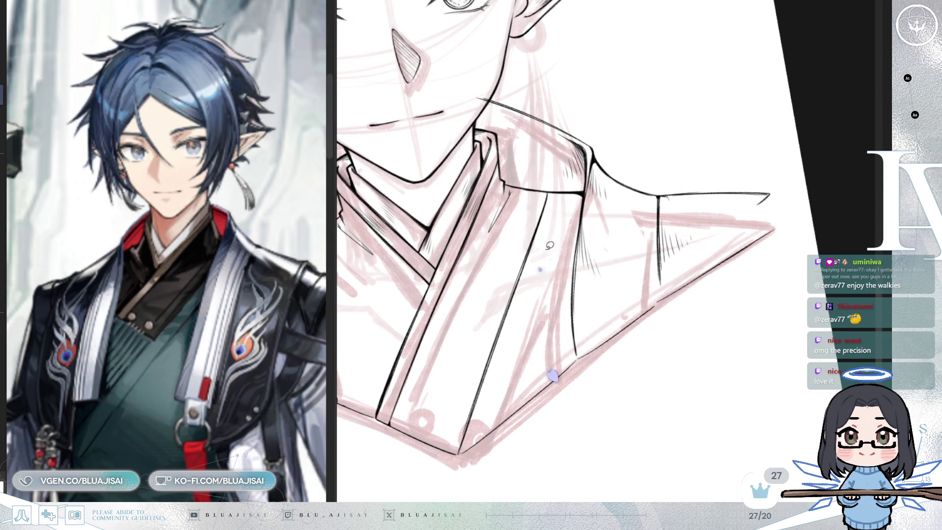
left_click_drag(506, 238, 719, 89)
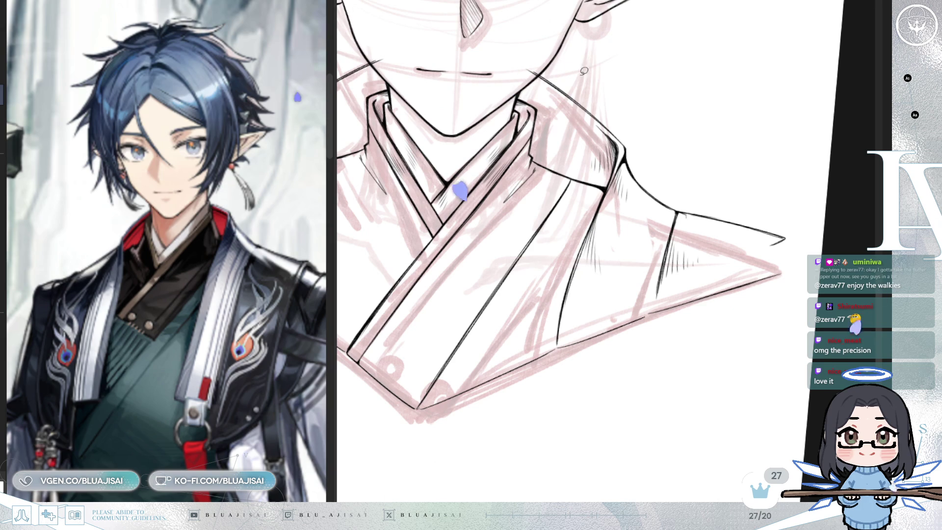
mouse_move(523, 67)
left_mouse_down()
mouse_move(724, 94)
mouse_move(807, 243)
left_mouse_up()
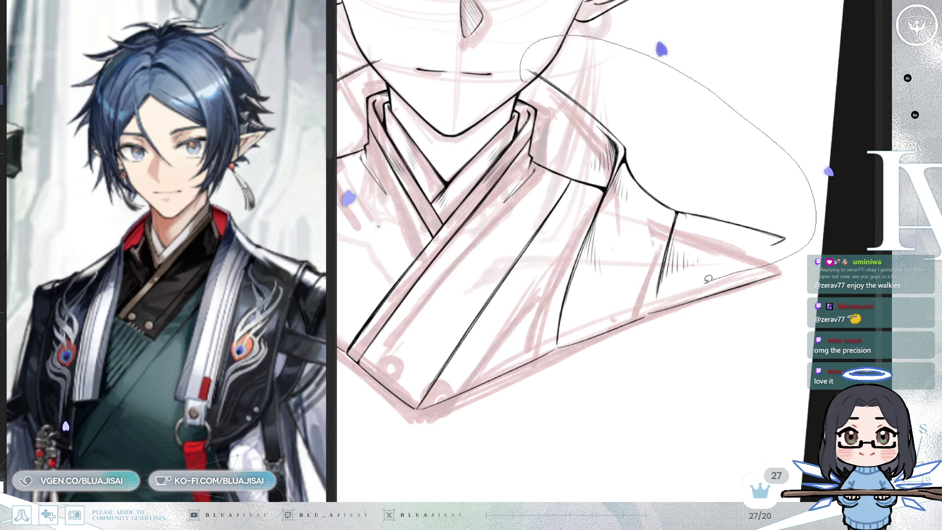
- Lasso the right collar tip and skew it slightly downward with free transform, then deselect
left_click_drag(592, 319, 570, 336)
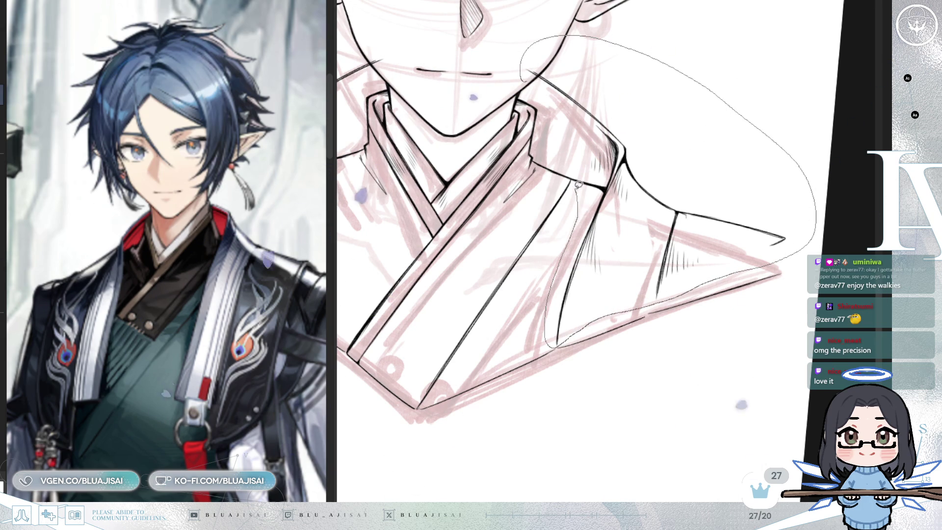
left_click_drag(577, 168, 575, 161)
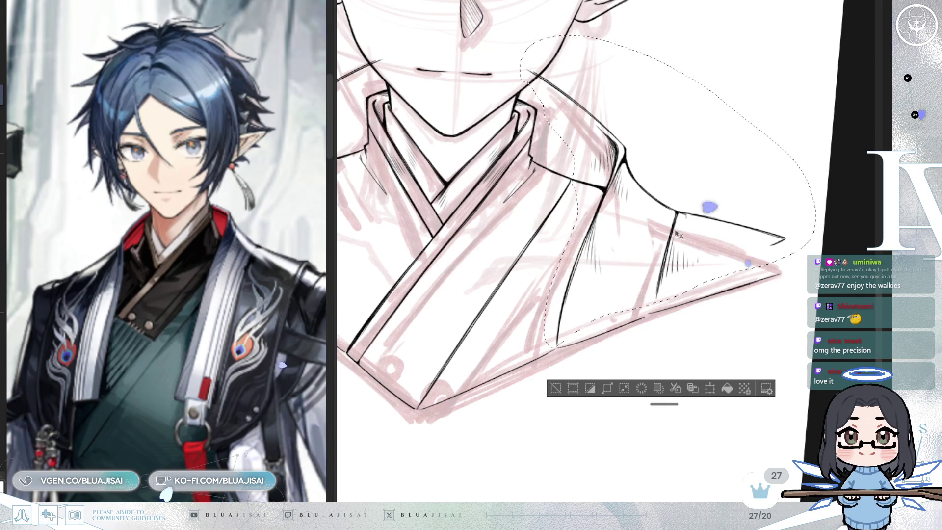
key("ctrl+t")
left_click_drag(817, 214, 809, 245)
left_click_drag(645, 373, 645, 371)
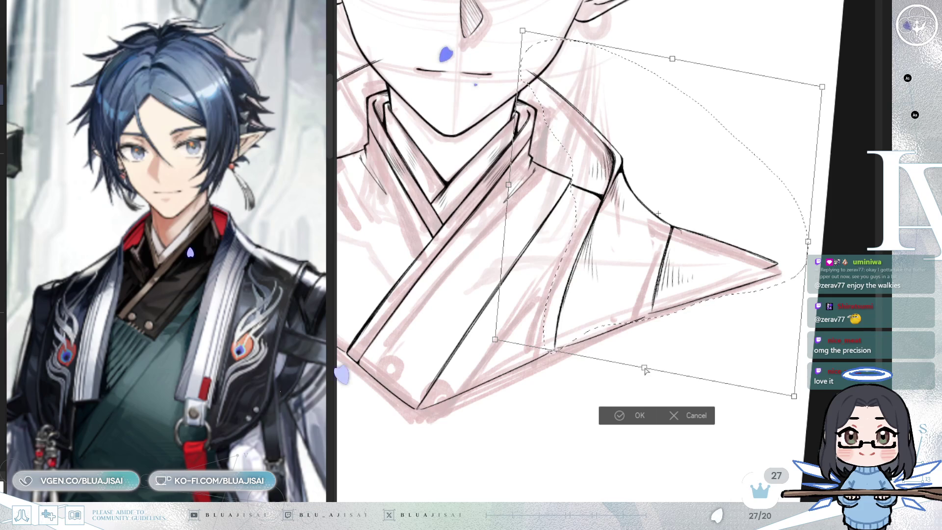
left_click_drag(808, 242, 808, 245)
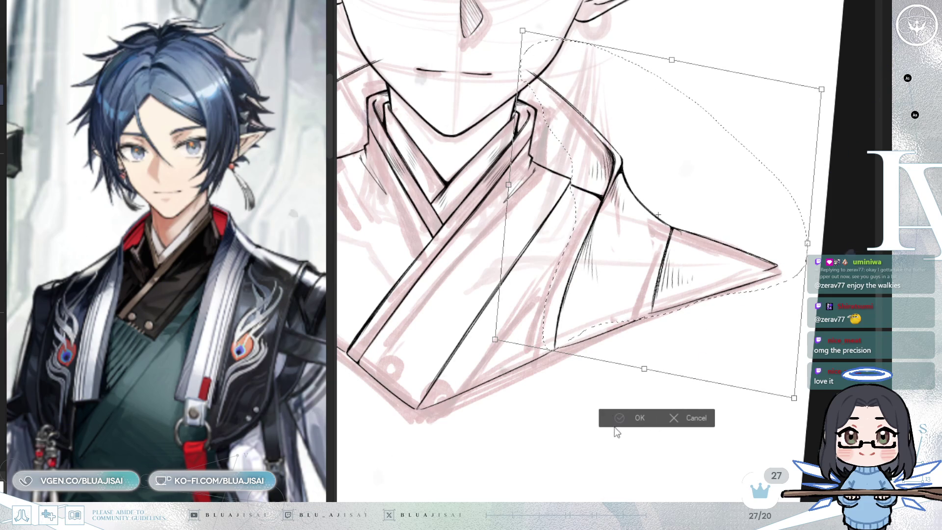
key("Return")
key("ctrl+d")
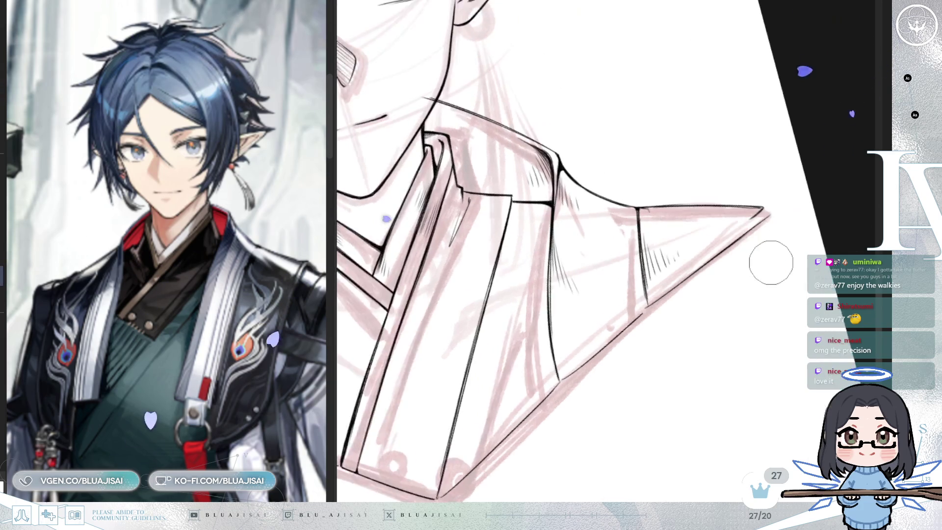
- Ink the right collar flap's top edge out to its pointed tip
mouse_move(757, 200)
left_mouse_down()
mouse_move(669, 231)
mouse_move(609, 204)
left_mouse_up()
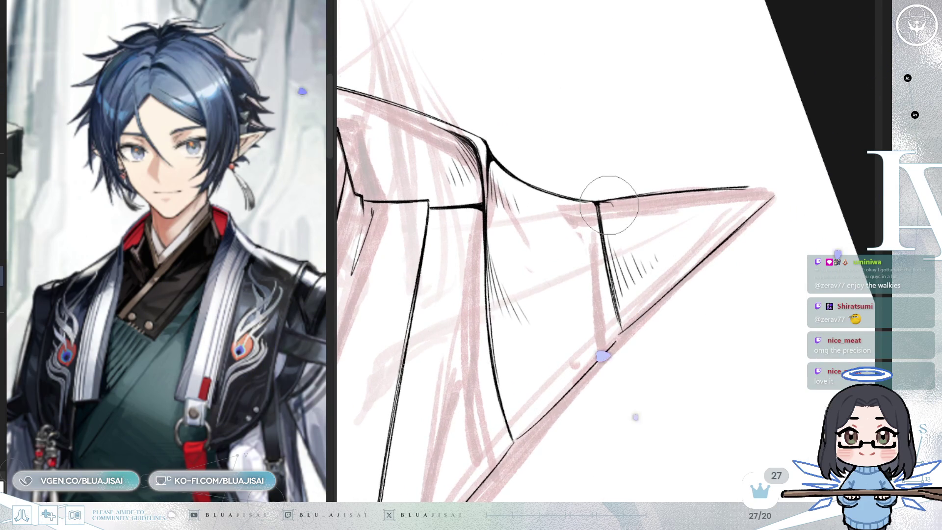
mouse_move(698, 193)
left_mouse_down()
mouse_move(605, 193)
mouse_move(543, 250)
left_mouse_up()
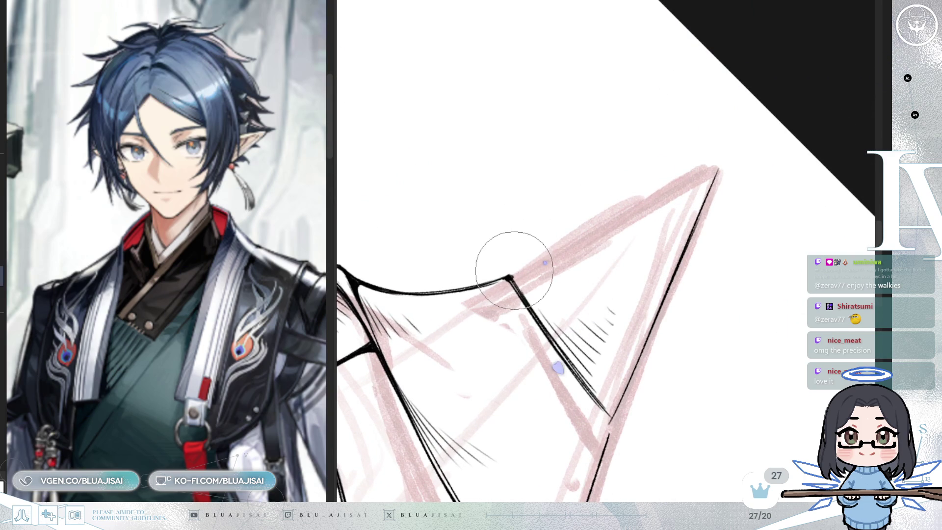
left_click_drag(510, 277, 716, 169)
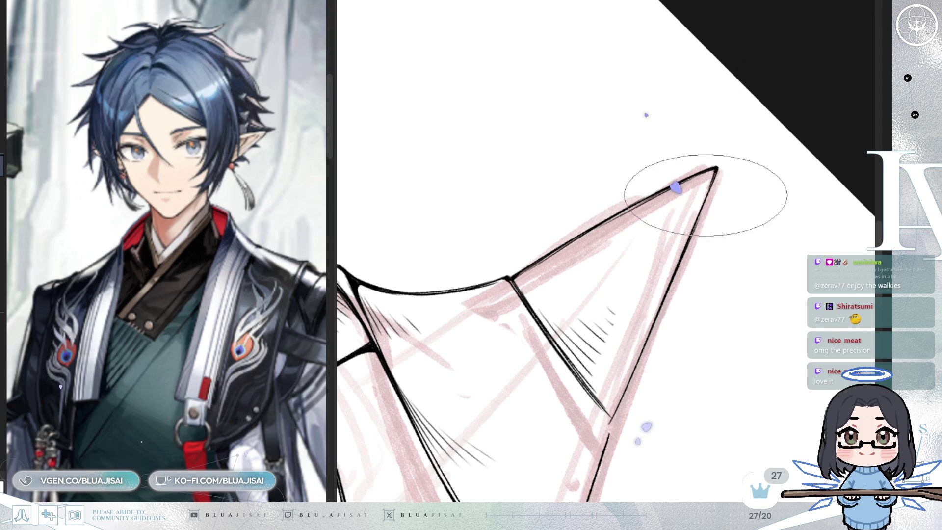
- Smooth the junction where the flap's lines meet and follow its lower edge to the corner
mouse_move(685, 245)
left_mouse_down()
mouse_move(652, 242)
mouse_move(546, 305)
left_mouse_up()
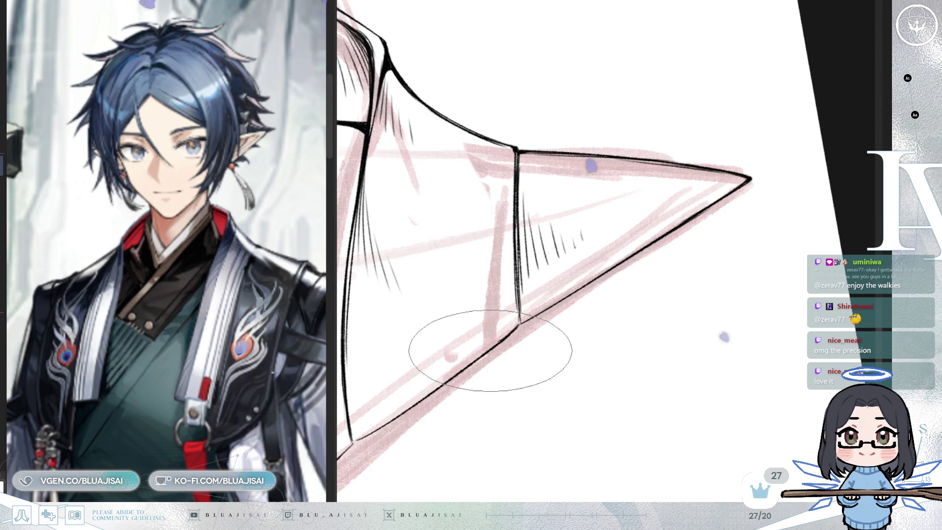
left_click_drag(508, 336, 535, 316)
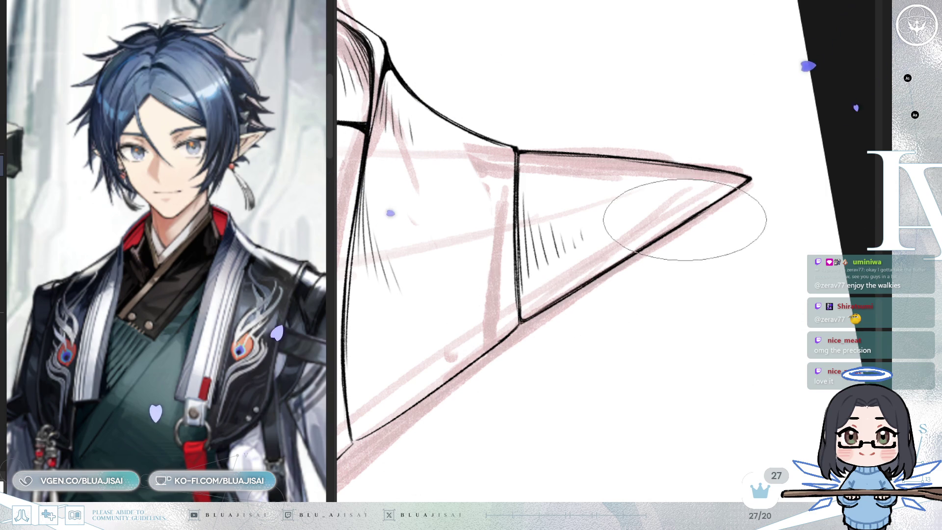
left_click_drag(528, 357, 660, 248)
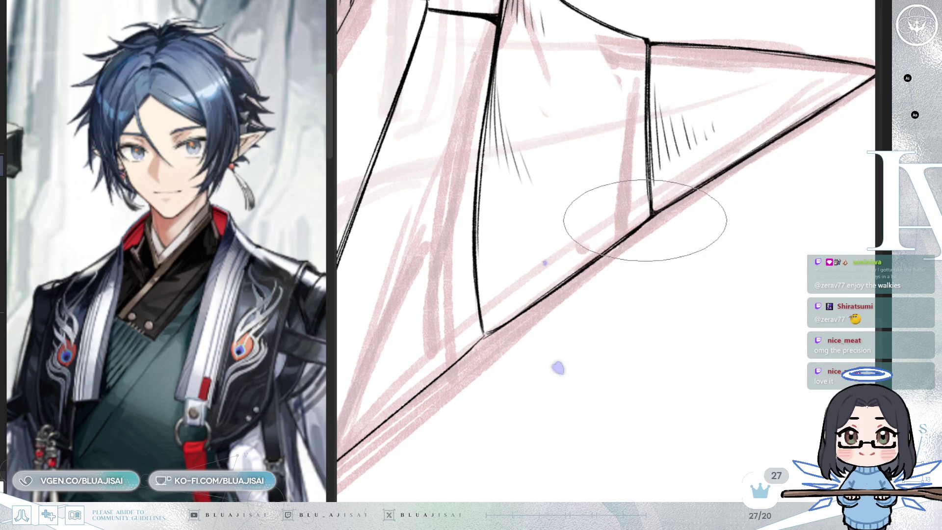
left_click_drag(596, 279, 630, 254)
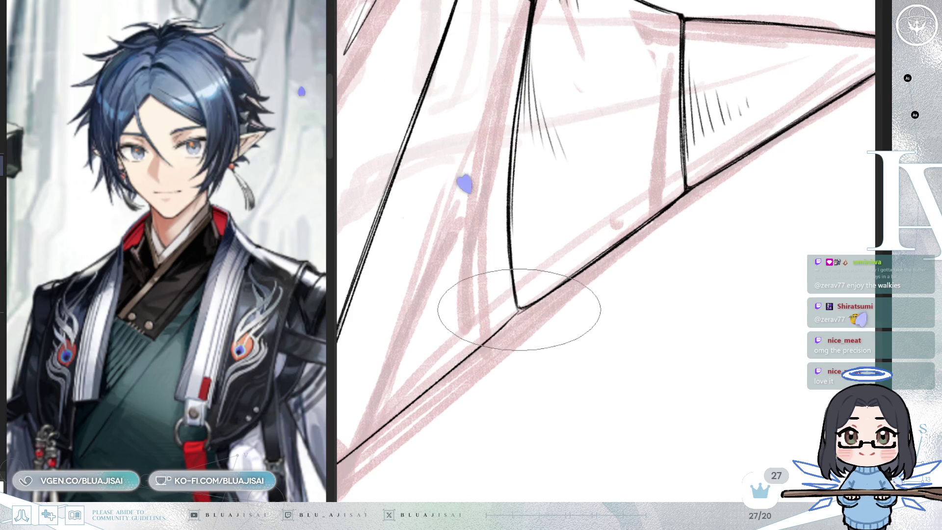
left_click_drag(524, 306, 624, 223)
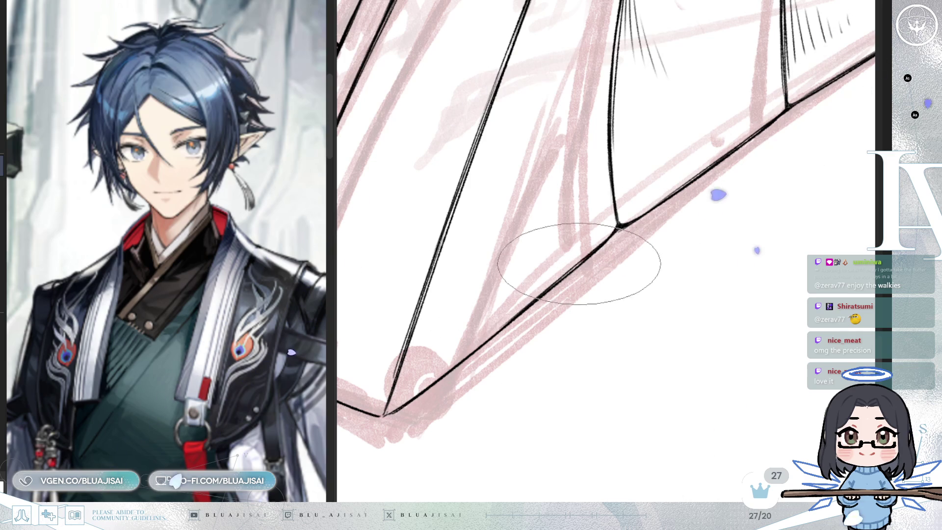
scroll(564, 274, "down", 1)
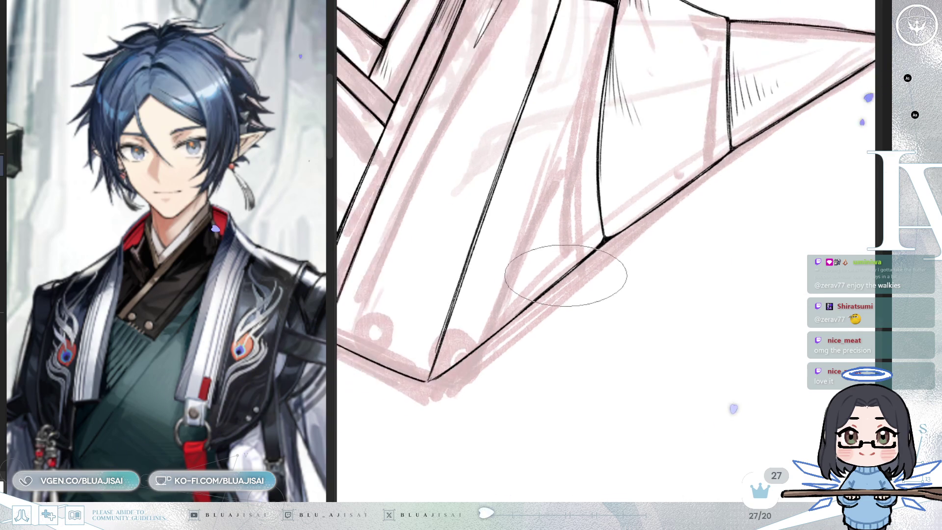
- Straighten the face view and drag both eyes' linework about 15 px lower
scroll(564, 276, "down", 4)
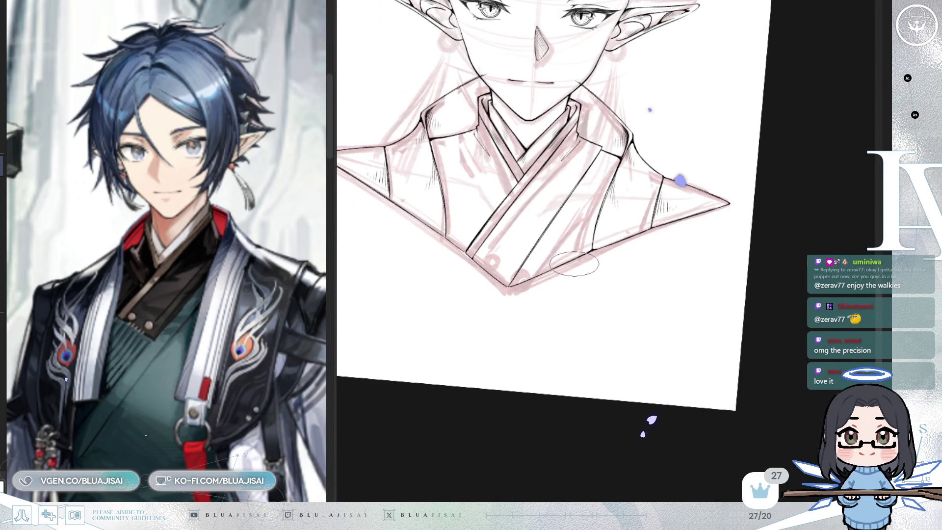
scroll(574, 263, "down", 2)
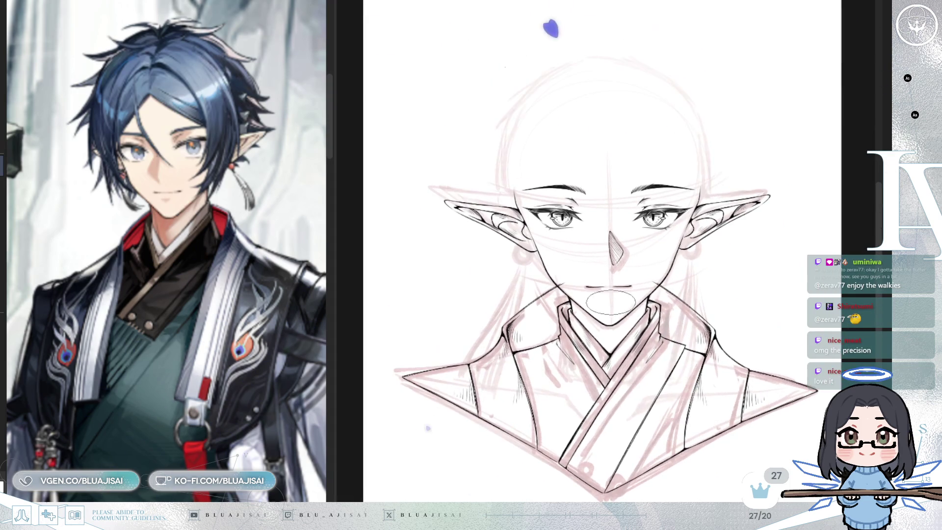
scroll(611, 301, "up", 3)
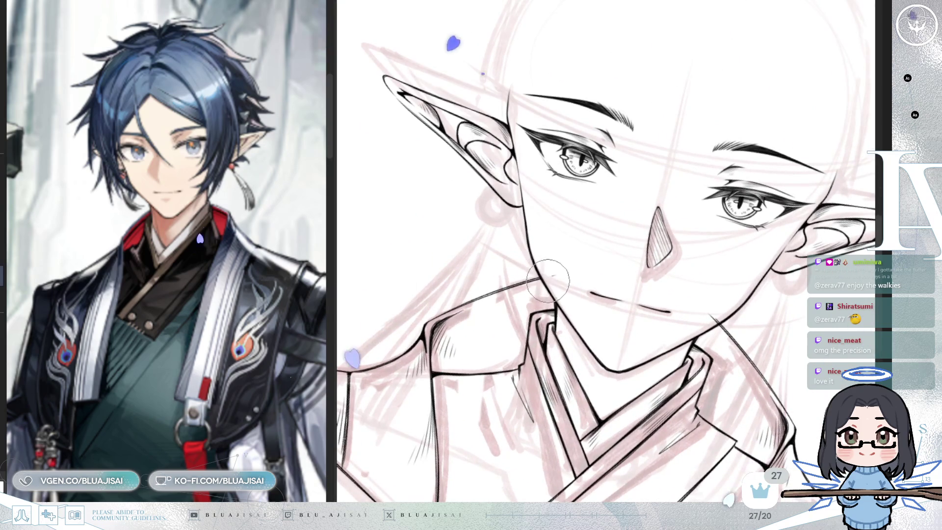
left_click_drag(636, 174, 733, 285)
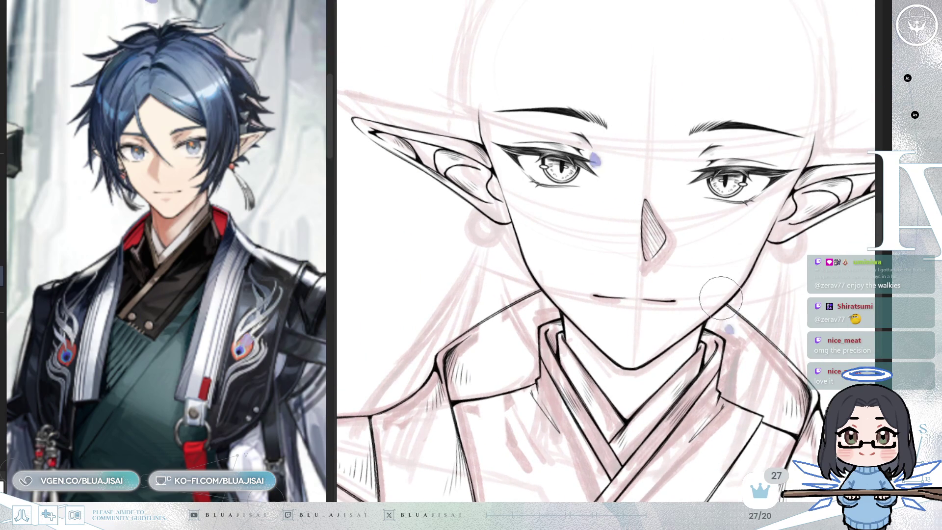
left_click_drag(787, 19, 745, 80)
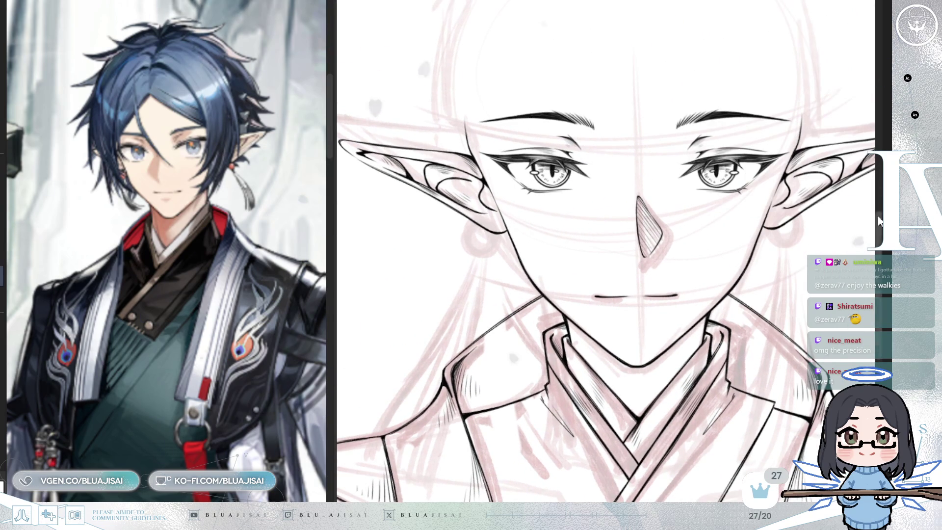
left_click_drag(723, 225, 726, 233)
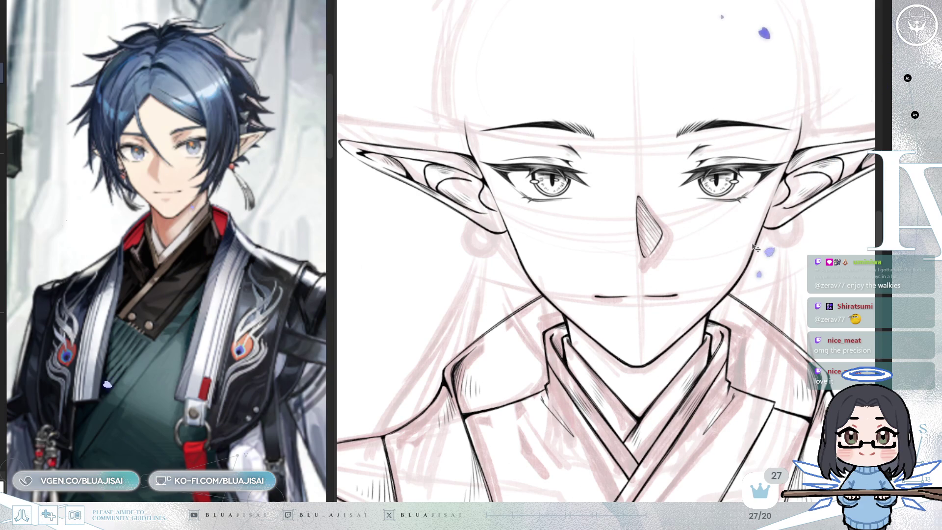
scroll(790, 307, "down", 1)
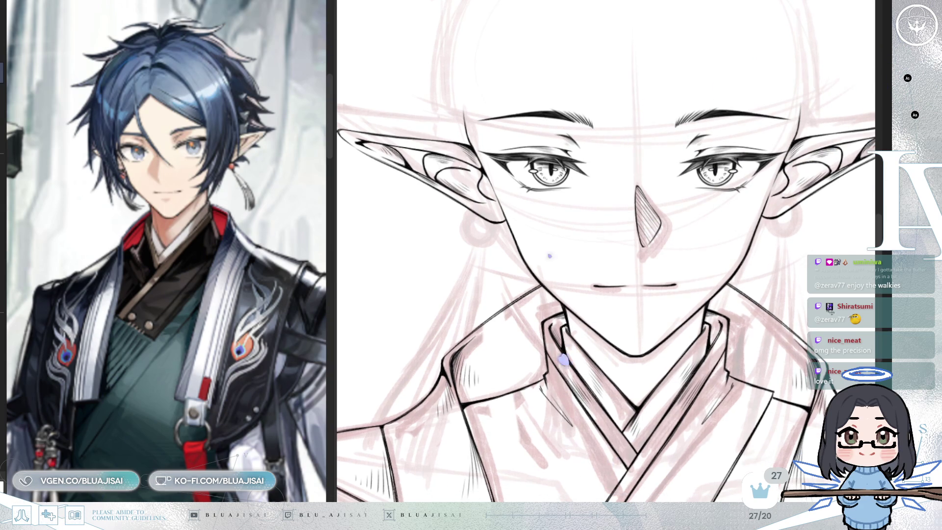
scroll(671, 194, "down", 2)
key("ctrl+plus")
key("ctrl+plus")
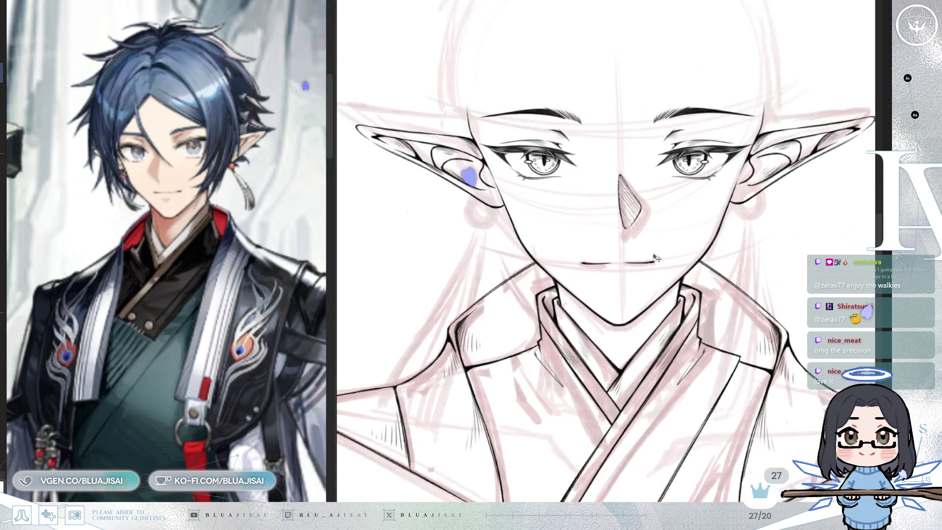
- Lasso the nose and skew its bottom edge slightly left with free transform
scroll(649, 193, "up", 1)
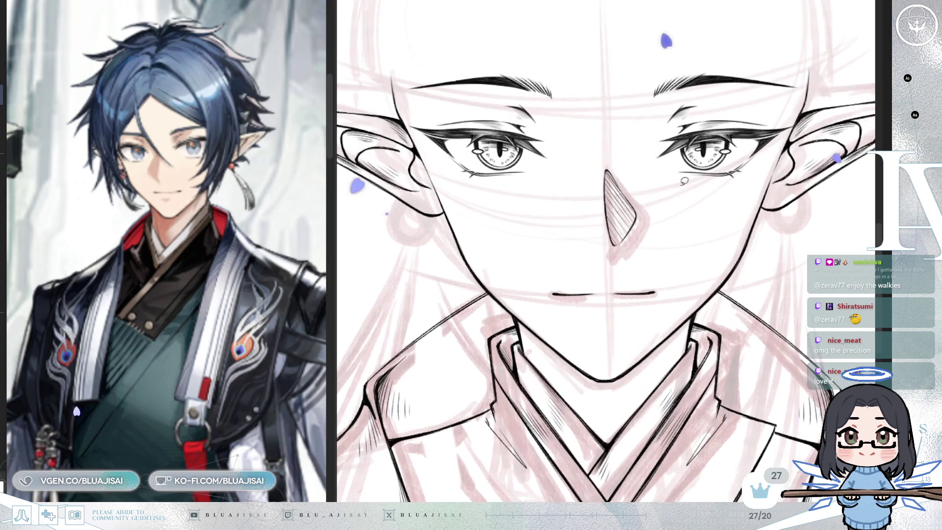
left_click_drag(643, 261, 656, 158)
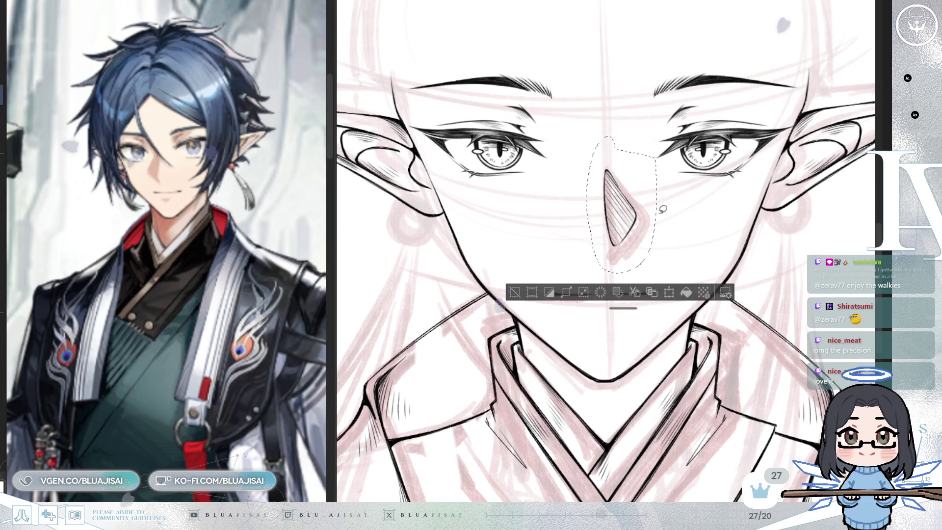
key("ctrl+t")
left_click_drag(621, 275, 617, 276)
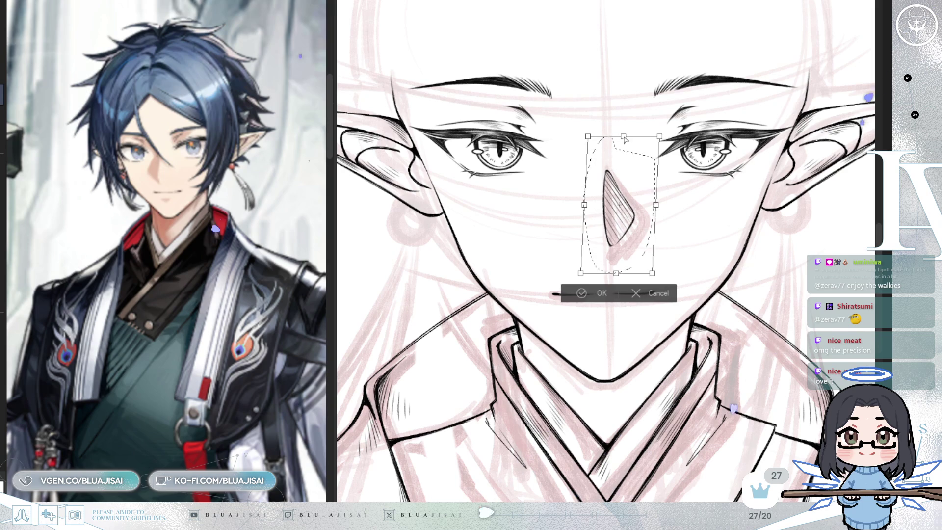
left_click(598, 293)
scroll(629, 260, "down", 5)
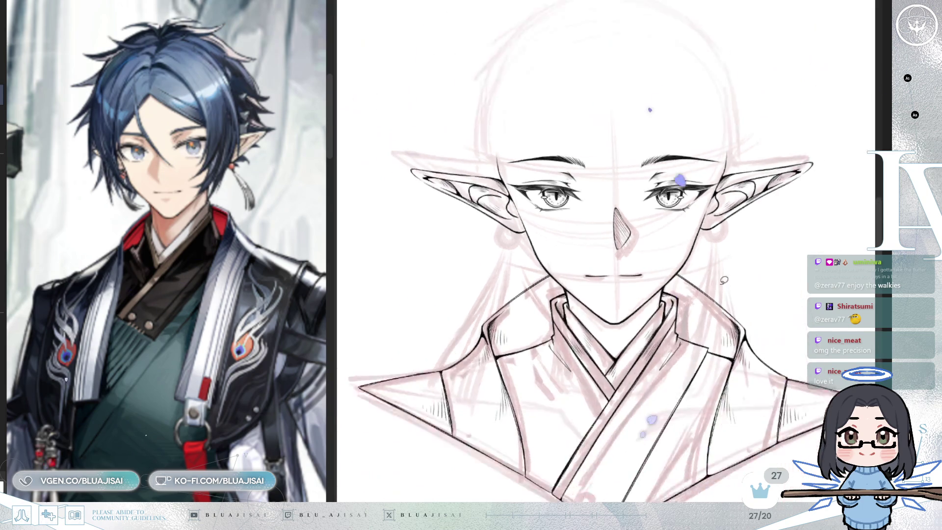
scroll(629, 260, "down", 2)
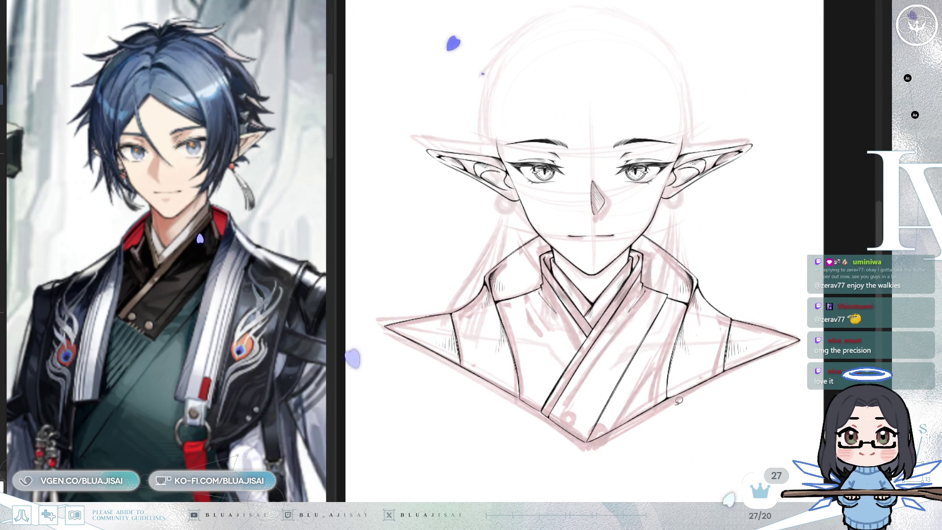
scroll(623, 336, "up", 5)
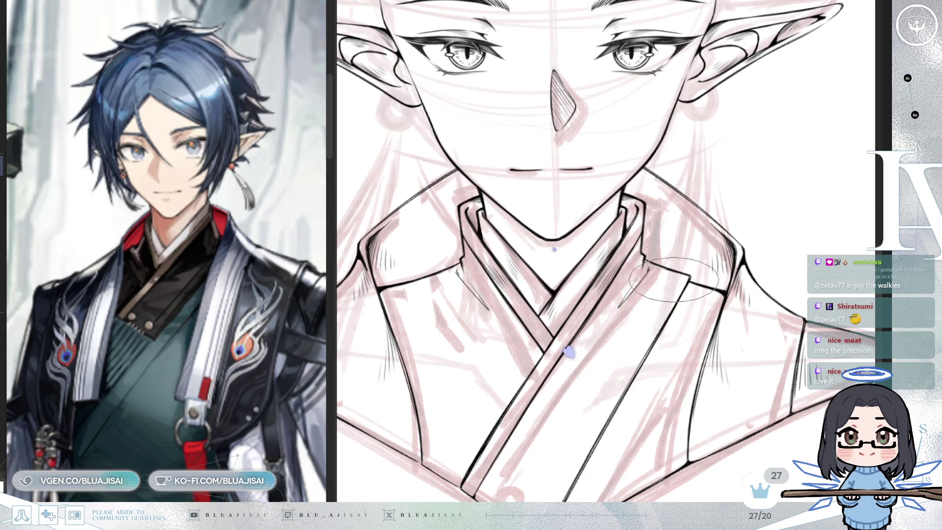
- Undo the first rings and ink a new small button ring at the collar strip's lower end
scroll(674, 278, "down", 5)
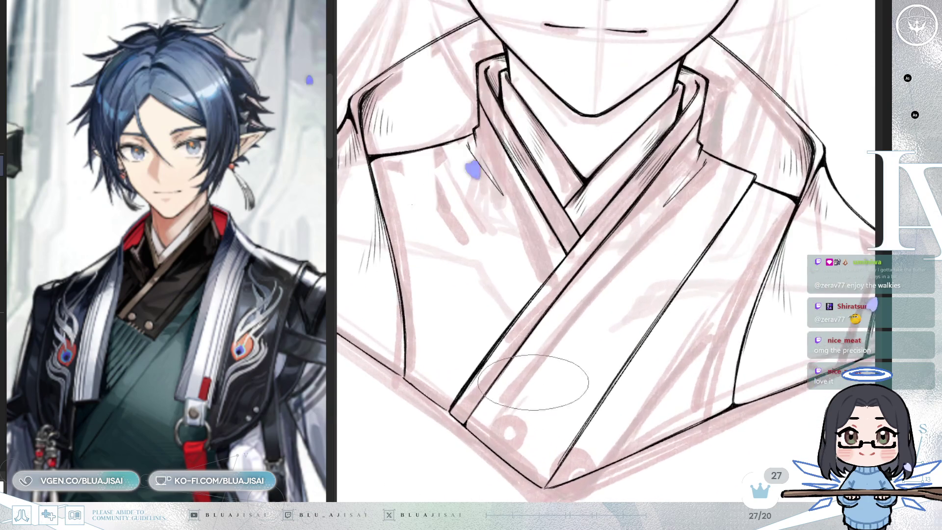
scroll(536, 383, "down", 1)
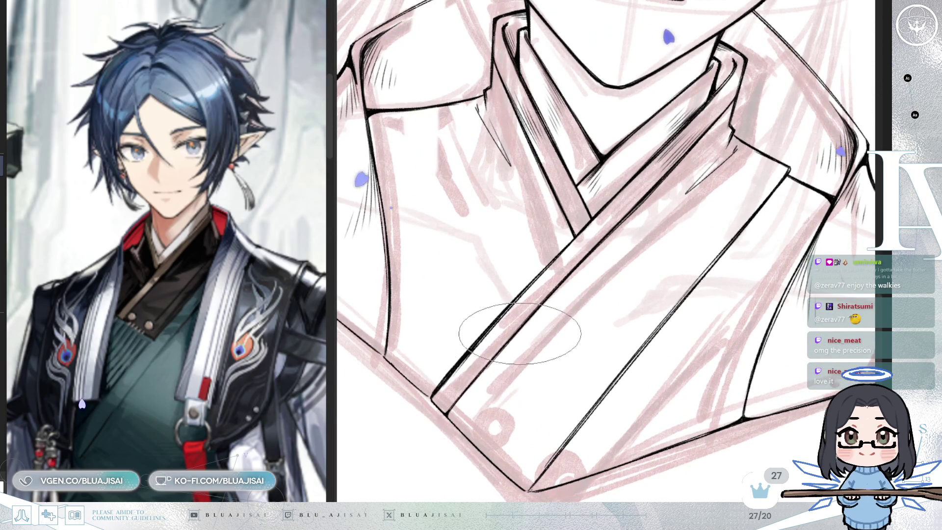
scroll(512, 338, "down", 3)
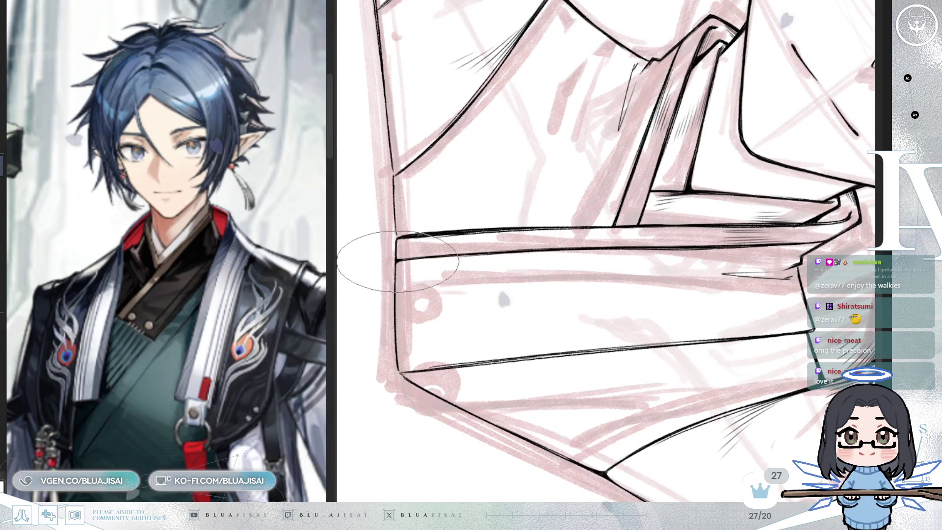
scroll(399, 361, "down", 3)
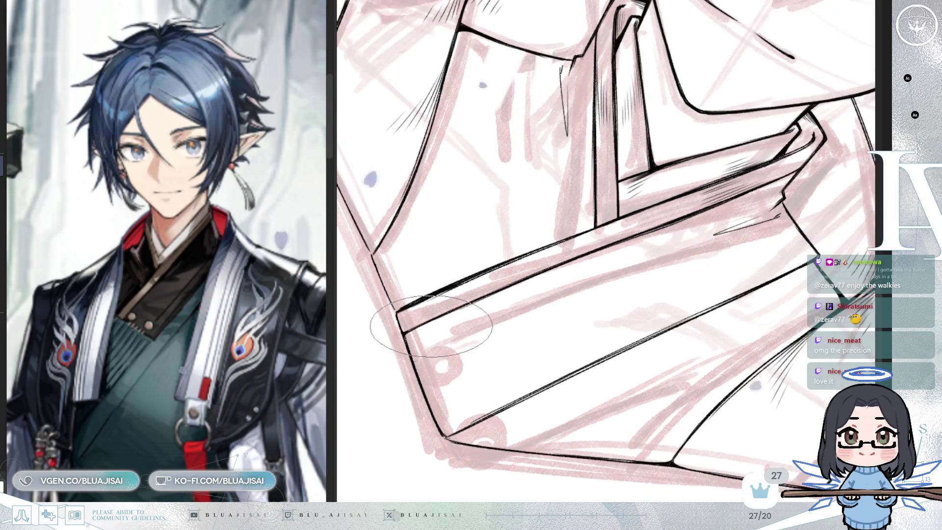
left_click_drag(420, 342, 421, 341)
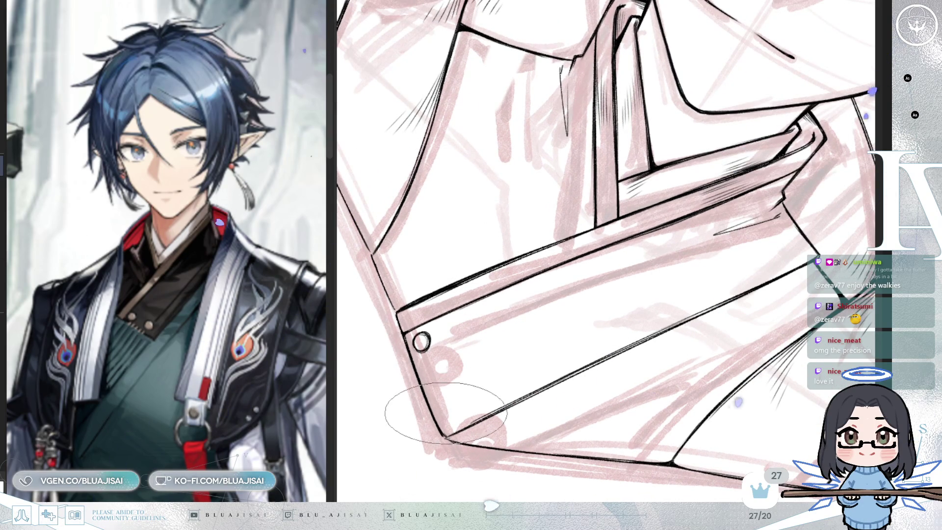
key("ctrl+z")
key("ctrl+z")
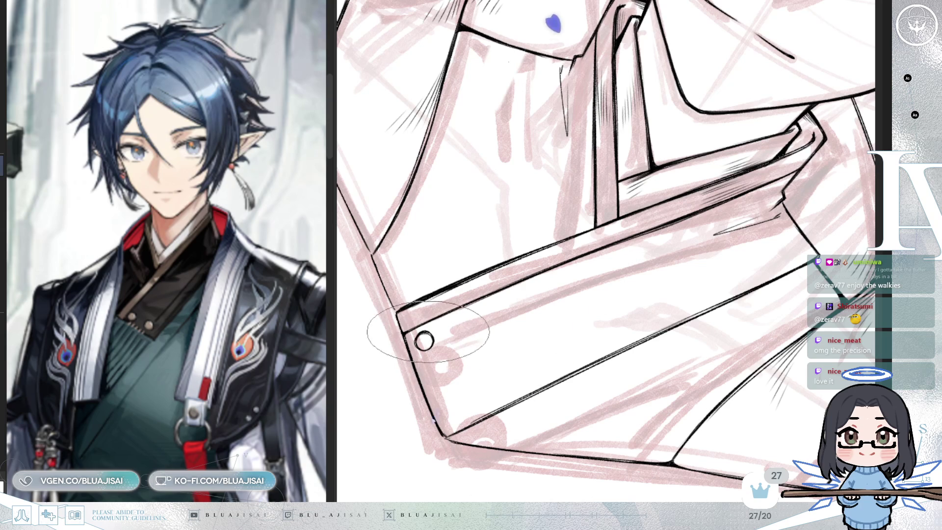
left_click_drag(445, 411, 648, 281)
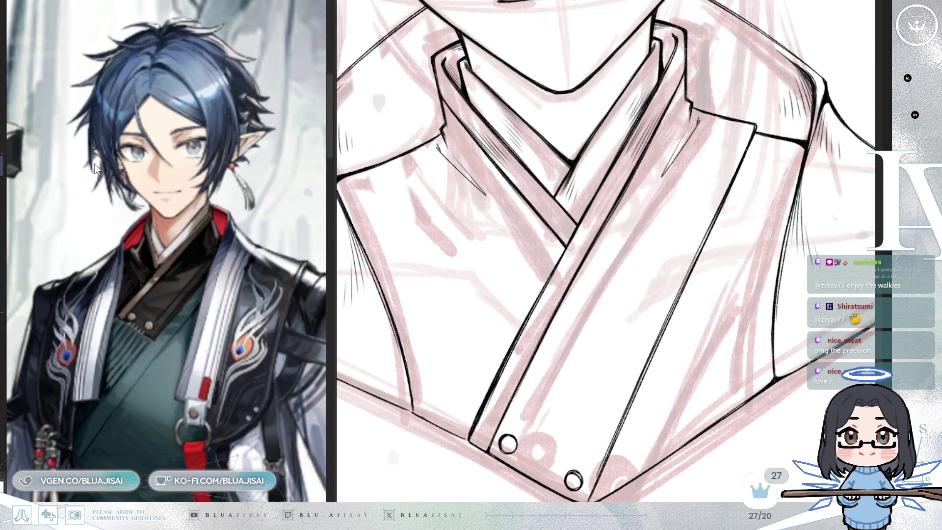
mouse_move(588, 295)
left_mouse_down()
mouse_move(634, 340)
mouse_move(668, 212)
mouse_move(532, 313)
mouse_move(572, 292)
mouse_move(575, 319)
left_mouse_up()
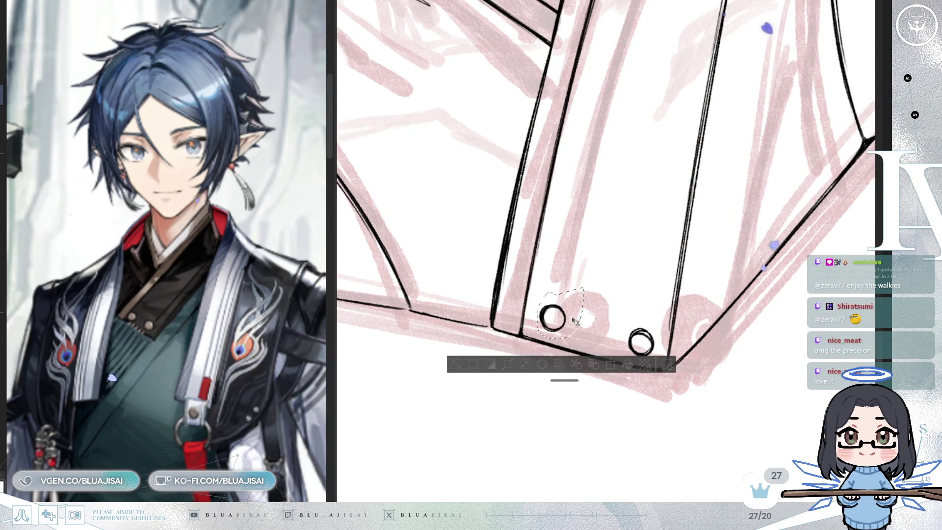
- Nudge the right button ring slightly up and left, keeping it crisp black
left_click(456, 364)
mouse_move(630, 350)
left_mouse_down()
mouse_move(653, 319)
mouse_move(646, 345)
left_mouse_up()
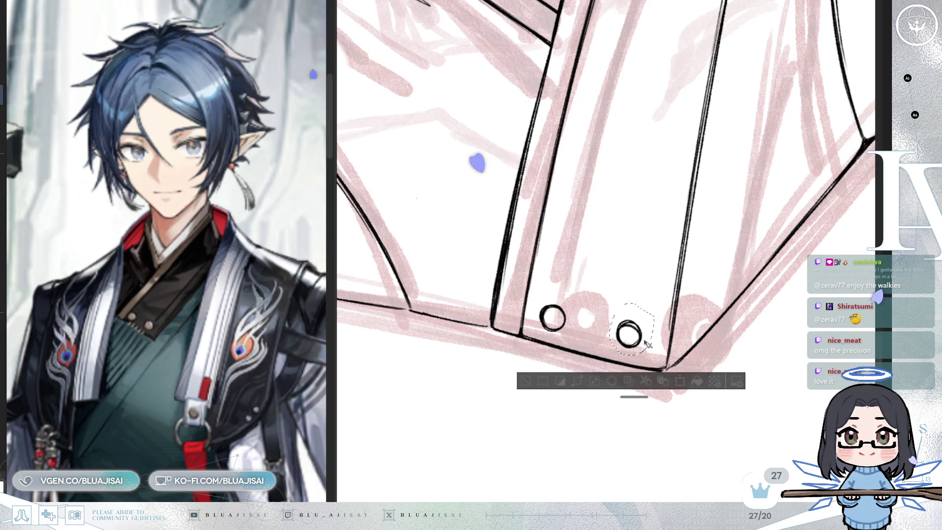
key("ctrl+d")
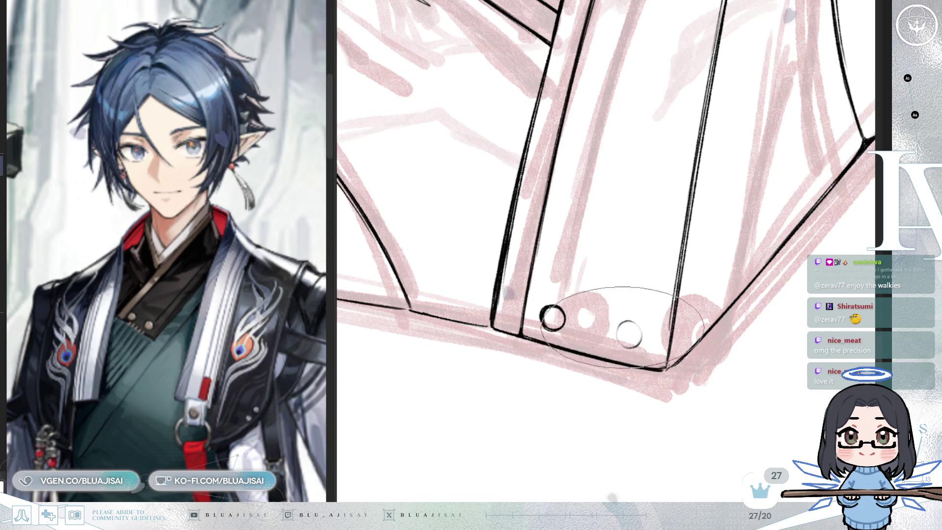
left_click_drag(623, 332, 635, 337)
key("ctrl+z")
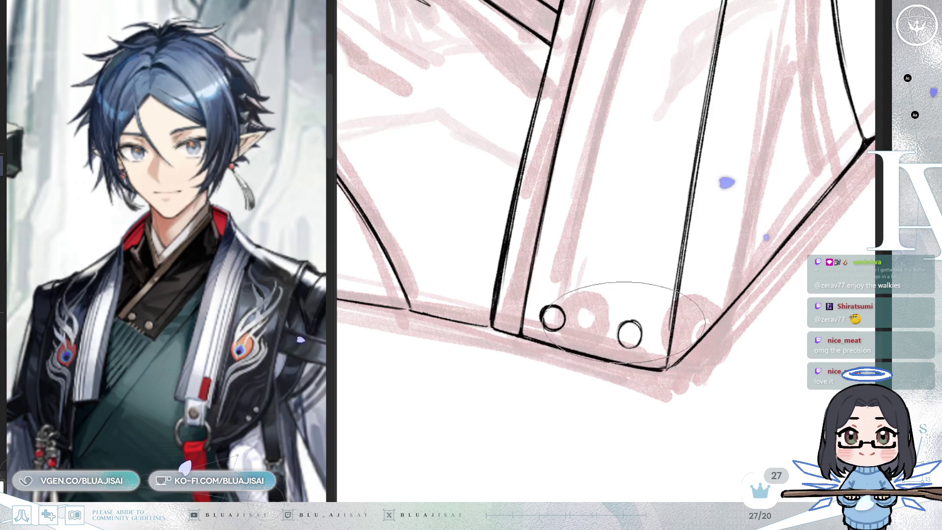
- Draw a thin dark line up the collar strip from the rings
mouse_move(633, 265)
left_mouse_down()
mouse_move(713, 273)
mouse_move(536, 356)
mouse_move(532, 340)
left_mouse_up()
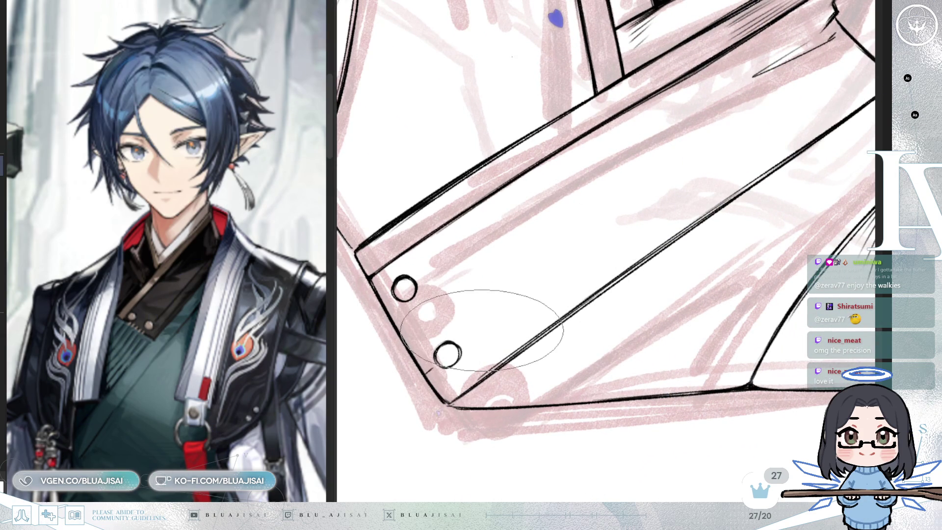
mouse_move(490, 339)
left_mouse_down()
mouse_move(761, 129)
mouse_move(475, 322)
left_mouse_up()
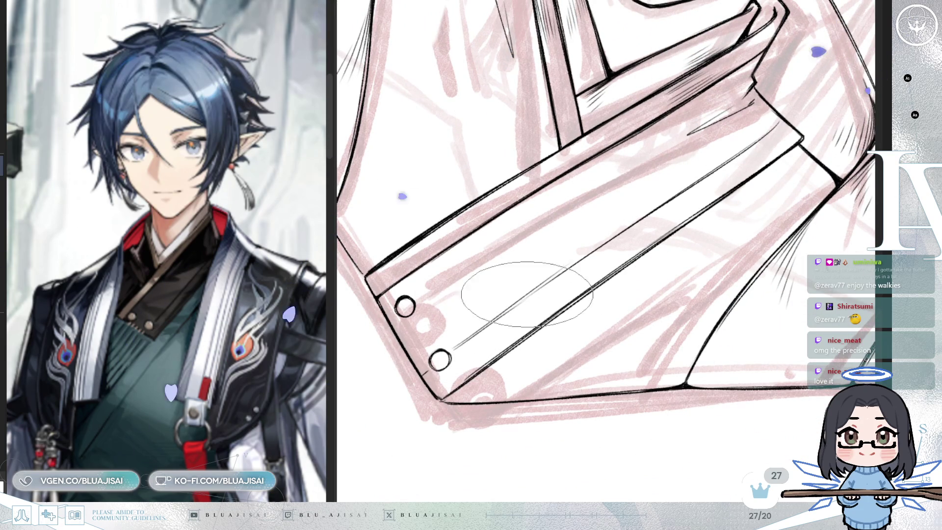
mouse_move(457, 345)
left_mouse_down()
mouse_move(772, 123)
mouse_move(707, 158)
left_mouse_up()
- Rotate the canvas back so the collar sits upright
mouse_move(464, 403)
left_mouse_down()
mouse_move(546, 315)
mouse_move(557, 294)
mouse_move(546, 294)
mouse_move(559, 317)
mouse_move(645, 231)
mouse_move(620, 353)
left_mouse_up()
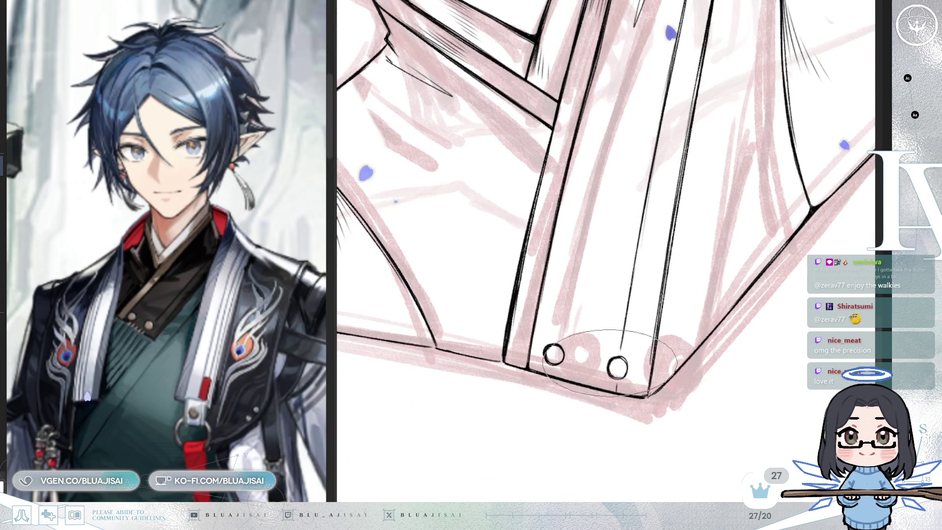
scroll(677, 267, "down", 3)
mouse_move(685, 260)
left_mouse_down()
mouse_move(693, 263)
mouse_move(667, 301)
left_mouse_up()
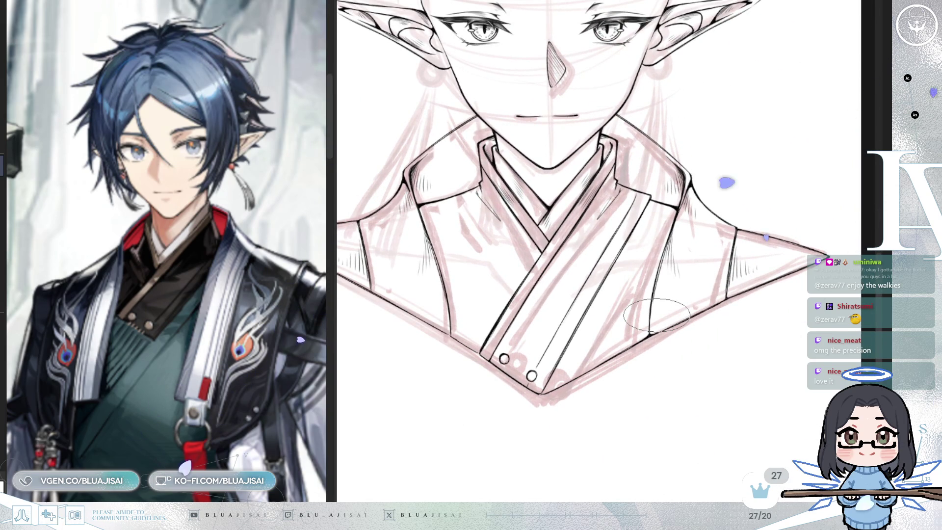
mouse_move(656, 315)
left_mouse_down()
mouse_move(666, 342)
mouse_move(632, 349)
left_mouse_up()
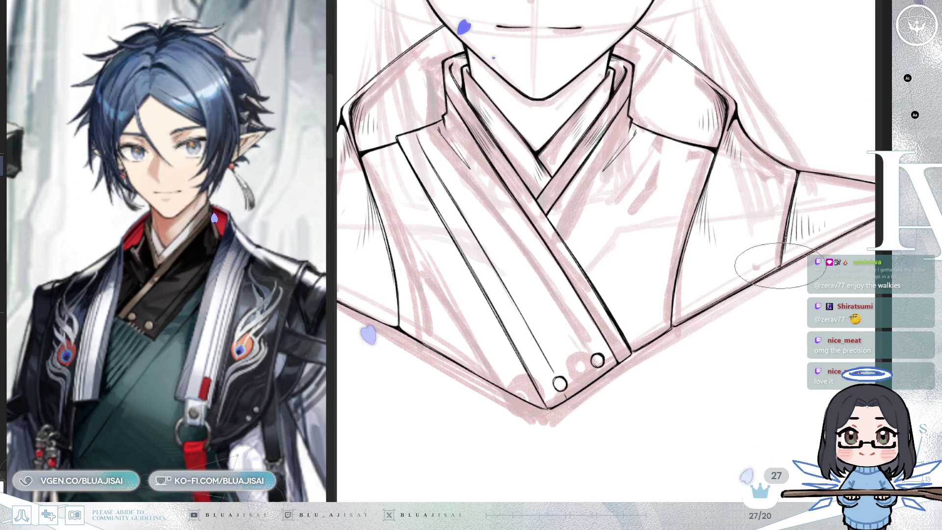
scroll(775, 270, "down", 2)
scroll(655, 357, "down", 2)
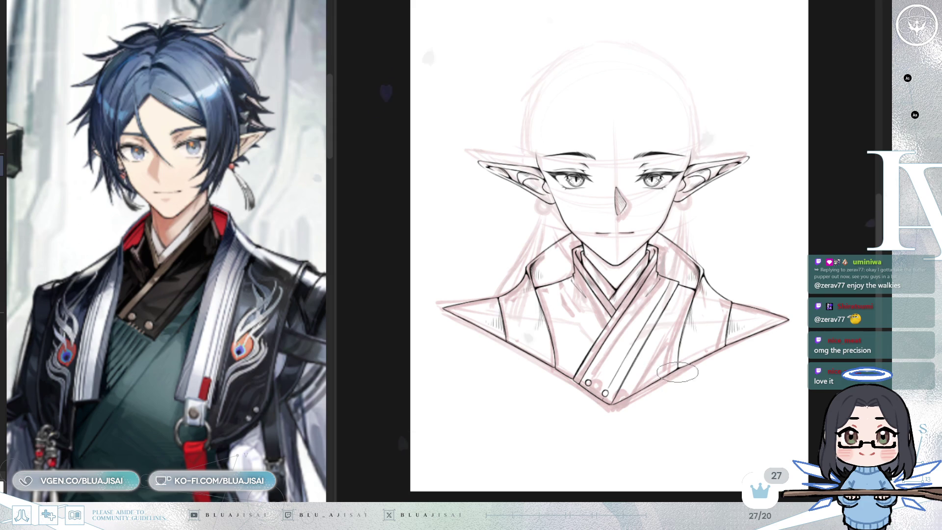
left_click_drag(694, 306, 660, 321)
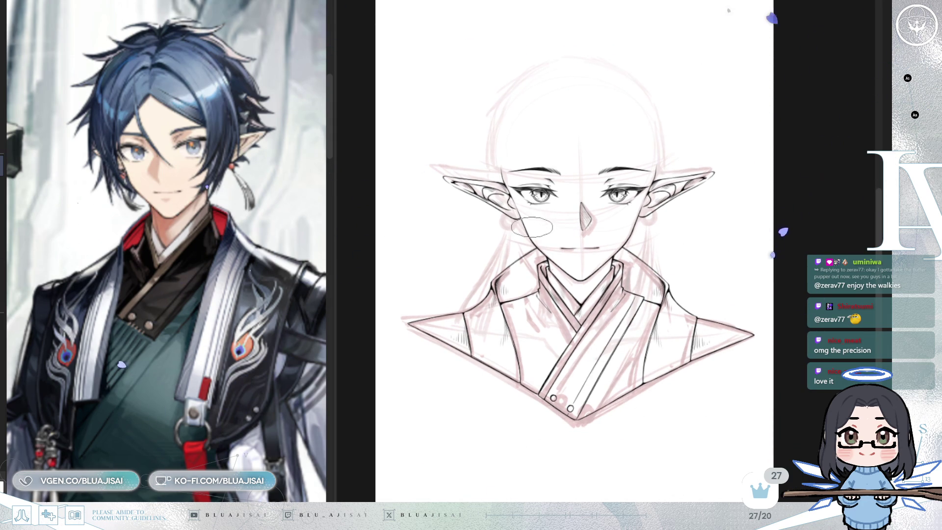
key("ctrl+plus")
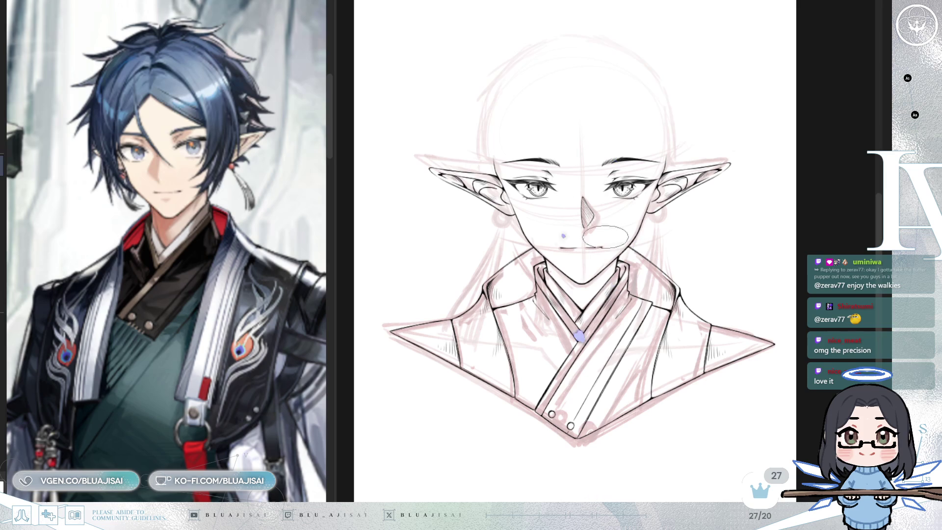
key("ctrl+plus")
key("ctrl+plus")
key("ctrl+plus")
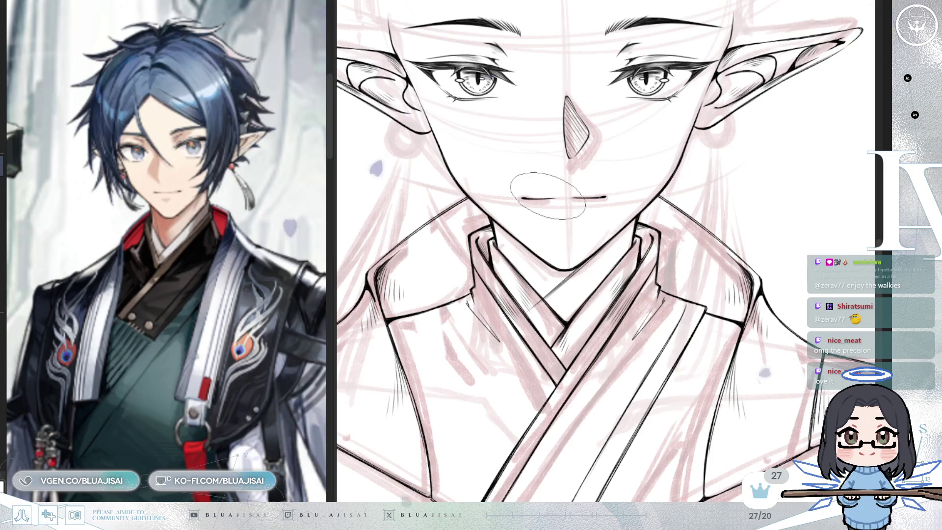
- Fill the neck shadow under the chin with dense hatching, redoing a stray stroke
mouse_move(532, 206)
left_mouse_down()
mouse_move(493, 241)
mouse_move(513, 225)
left_mouse_up()
key("ctrl+z")
mouse_move(512, 220)
left_mouse_down()
mouse_move(535, 223)
mouse_move(530, 230)
mouse_move(549, 245)
mouse_move(520, 304)
mouse_move(578, 275)
mouse_move(564, 279)
mouse_move(593, 250)
mouse_move(484, 284)
mouse_move(520, 264)
left_mouse_up()
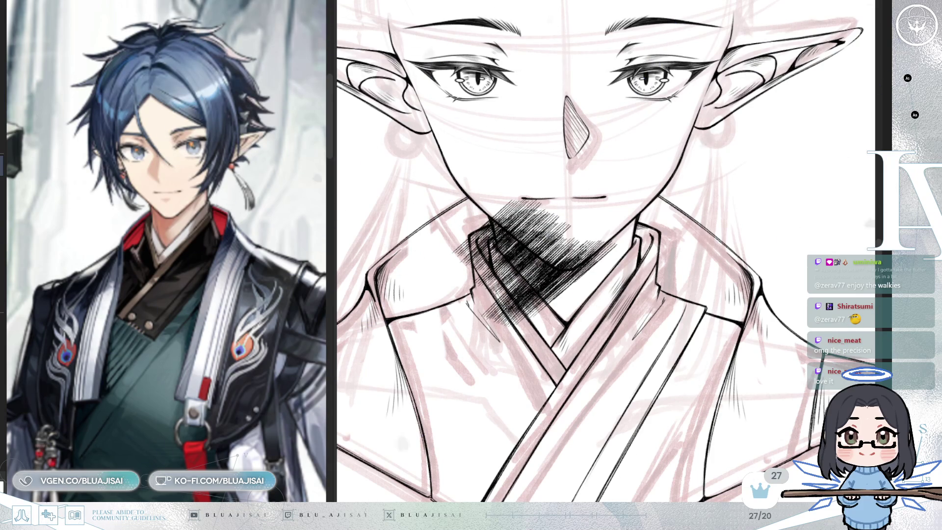
scroll(635, 279, "up", 4)
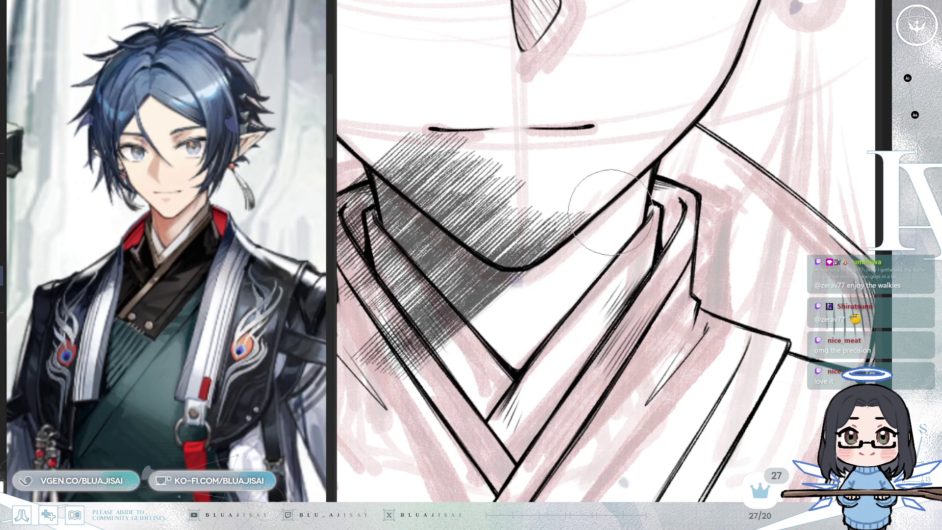
scroll(463, 365, "down", 3)
scroll(491, 362, "up", 3)
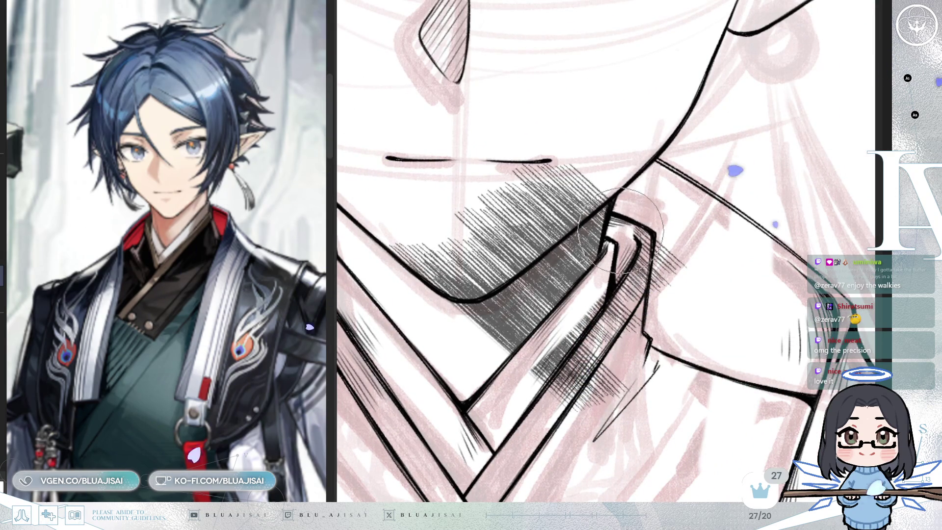
- Erase stray hatching off the collar edge and its corner
mouse_move(642, 226)
left_mouse_down()
mouse_move(687, 248)
mouse_move(588, 382)
mouse_move(623, 392)
mouse_move(522, 427)
mouse_move(642, 259)
left_mouse_up()
mouse_move(388, 237)
left_mouse_down()
mouse_move(442, 248)
mouse_move(448, 266)
mouse_move(530, 255)
mouse_move(588, 186)
mouse_move(460, 275)
mouse_move(565, 164)
mouse_move(523, 172)
mouse_move(490, 194)
left_mouse_up()
scroll(644, 301, "down", 5)
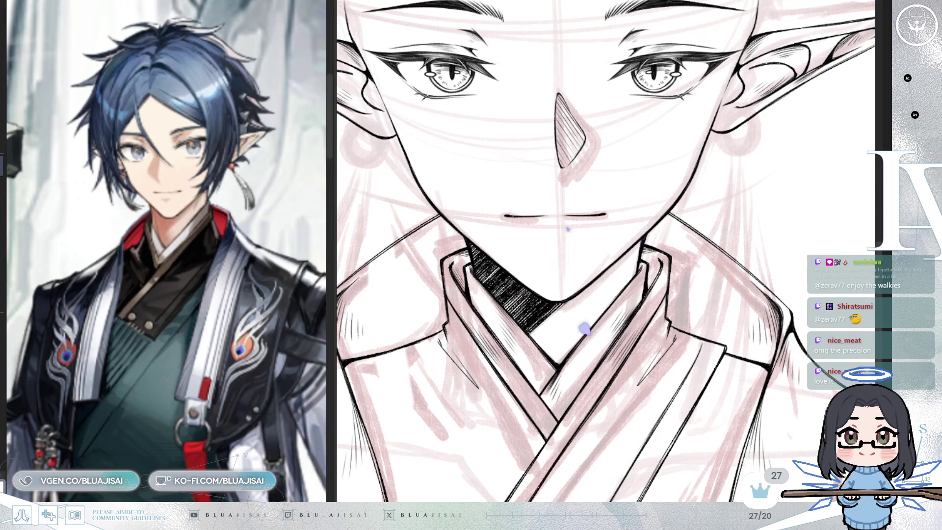
- Revert the heavy neck fill to lighter hatching, mirror-check the bust and zoom out
key("ctrl+z")
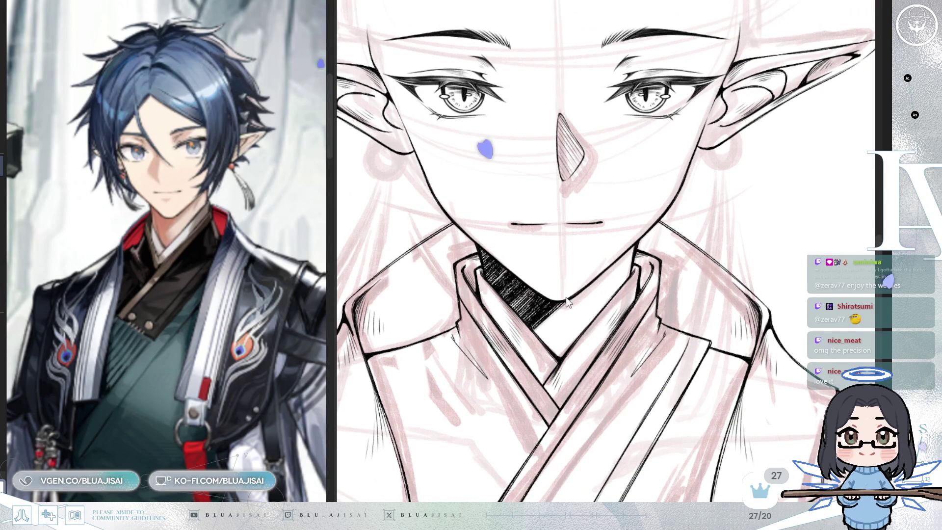
key("ctrl+z")
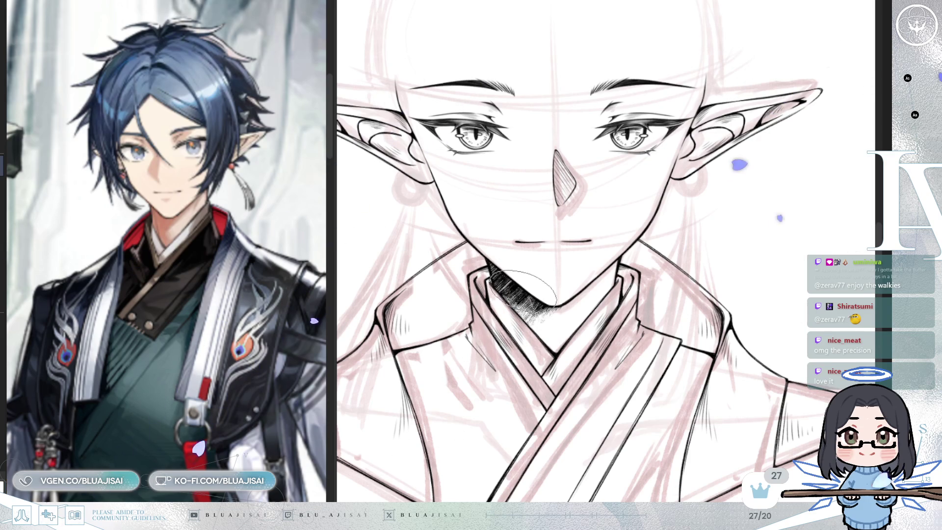
left_click_drag(601, 272, 706, 272)
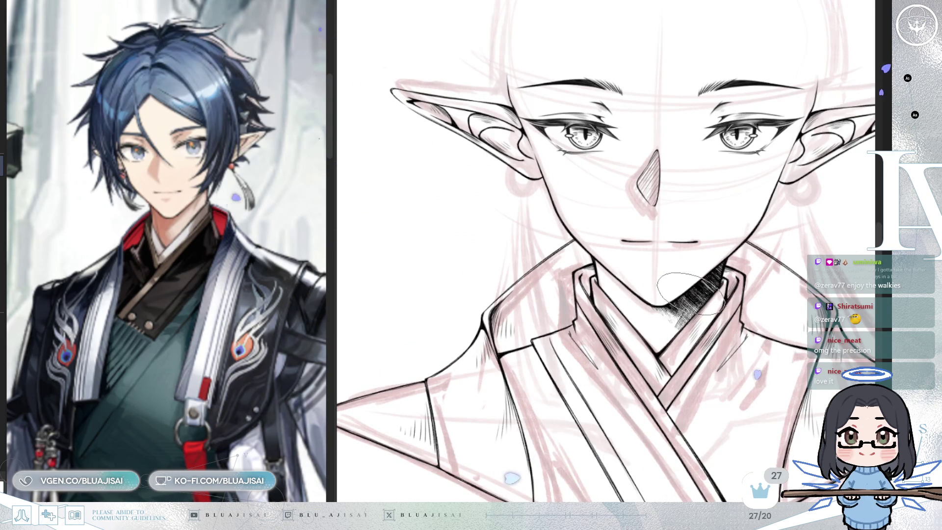
key("h")
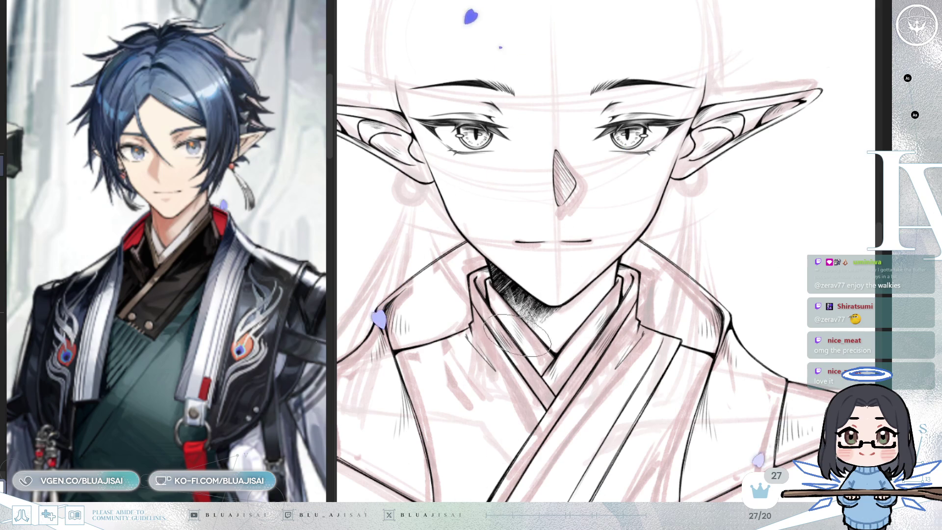
key("h")
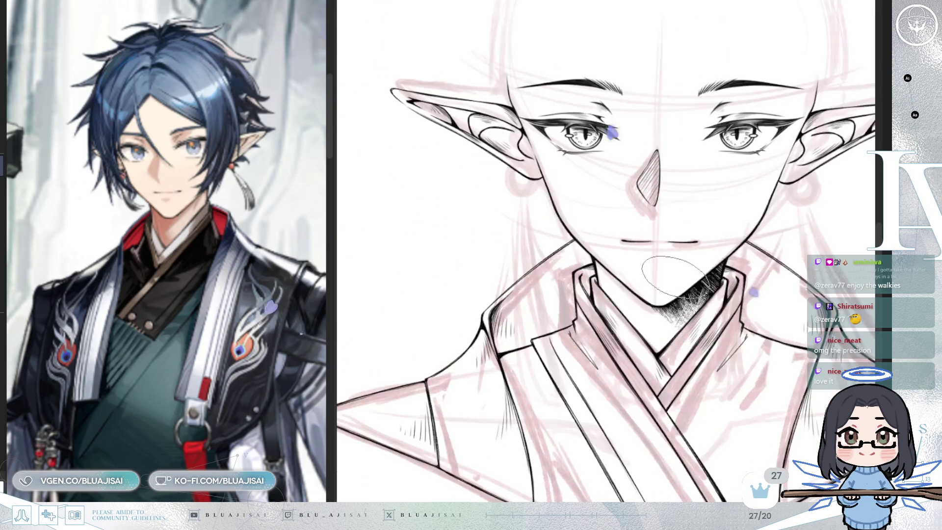
key("ctrl+minus")
key("ctrl+minus")
key("ctrl+minus")
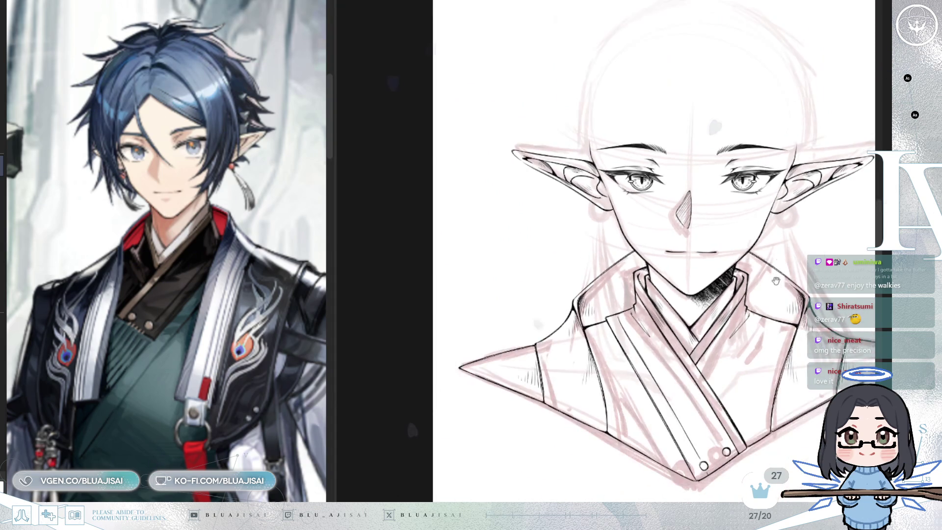
- Hatch the left collar densely down toward the lapel
key("ctrl+minus")
key("ctrl+plus")
key("ctrl+plus")
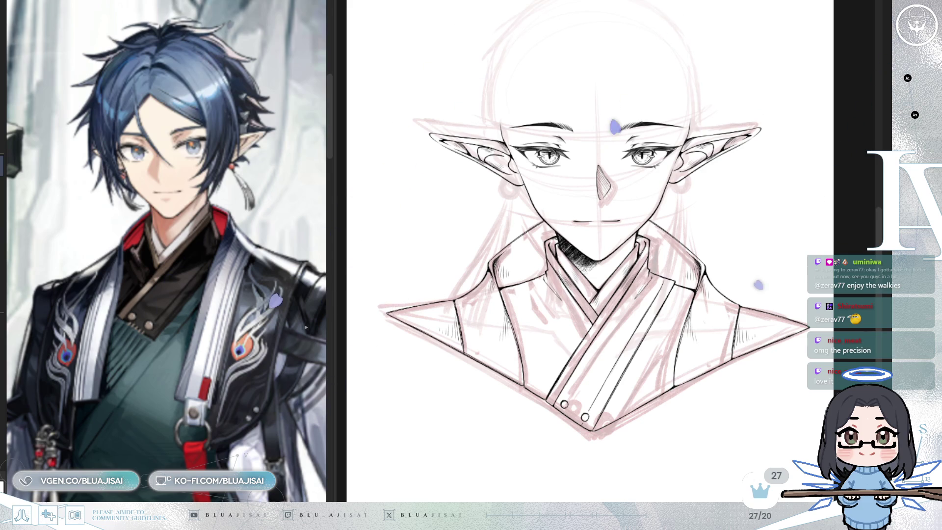
key("ctrl+z")
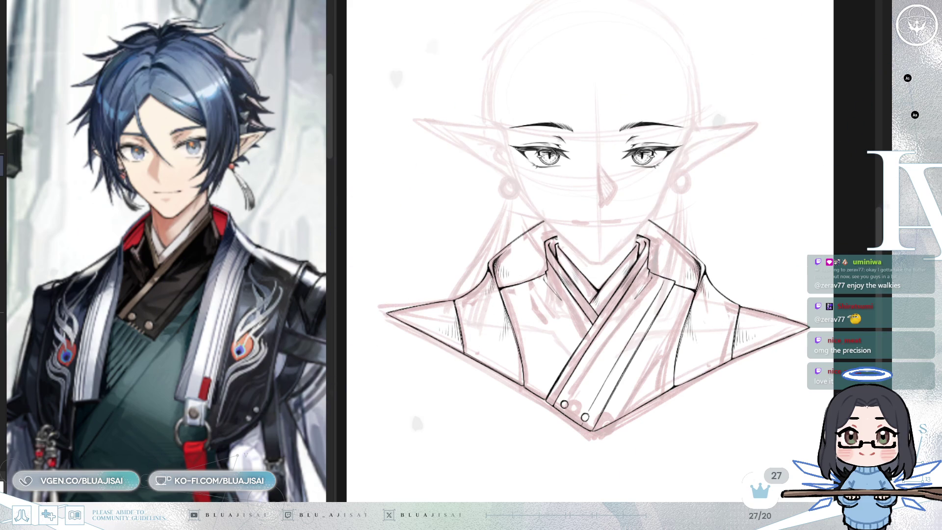
key("ctrl+y")
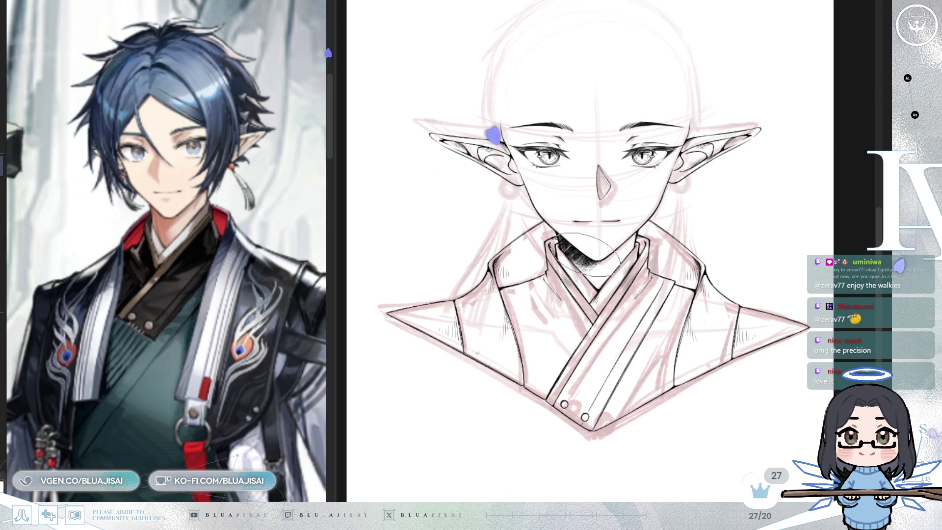
left_click_drag(496, 263, 495, 329)
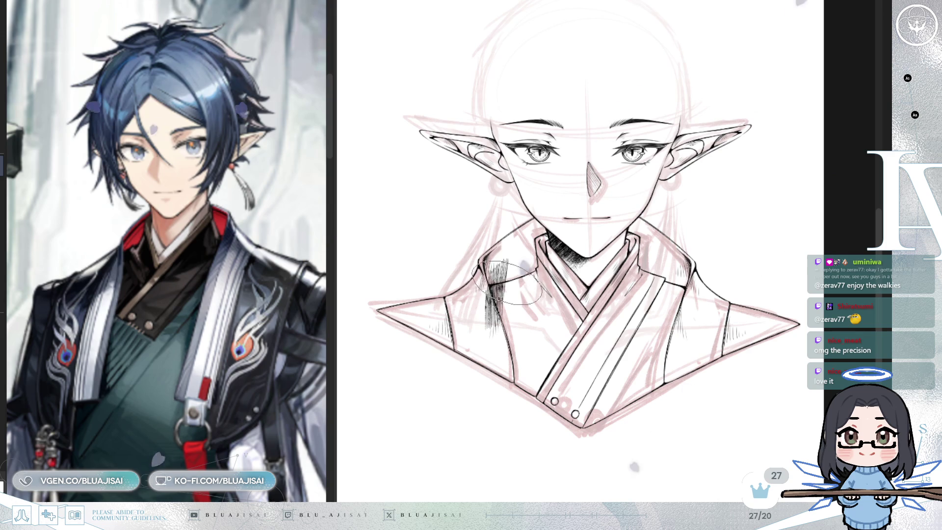
key("ctrl+z")
key("ctrl+z")
key("ctrl+z")
left_click_drag(498, 260, 495, 333)
mouse_move(510, 255)
left_mouse_down()
mouse_move(505, 329)
mouse_move(513, 324)
left_mouse_up()
mouse_move(544, 272)
left_mouse_down()
mouse_move(537, 284)
mouse_move(559, 294)
mouse_move(571, 319)
mouse_move(521, 358)
mouse_move(564, 353)
mouse_move(510, 372)
mouse_move(485, 294)
mouse_move(525, 290)
mouse_move(598, 304)
mouse_move(638, 264)
mouse_move(618, 314)
mouse_move(637, 304)
mouse_move(598, 319)
mouse_move(579, 365)
mouse_move(579, 398)
mouse_move(569, 388)
mouse_move(584, 407)
mouse_move(600, 400)
mouse_move(633, 323)
mouse_move(667, 294)
mouse_move(632, 328)
mouse_move(665, 290)
mouse_move(684, 240)
mouse_move(667, 284)
mouse_move(684, 272)
mouse_move(588, 388)
mouse_move(606, 365)
mouse_move(584, 419)
left_mouse_up()
- Hatch along the upper right collar strip, undoing the last stroke
mouse_move(638, 290)
left_mouse_down()
mouse_move(657, 242)
mouse_move(540, 383)
left_mouse_up()
left_click_drag(539, 343, 515, 402)
left_click_drag(564, 363, 500, 429)
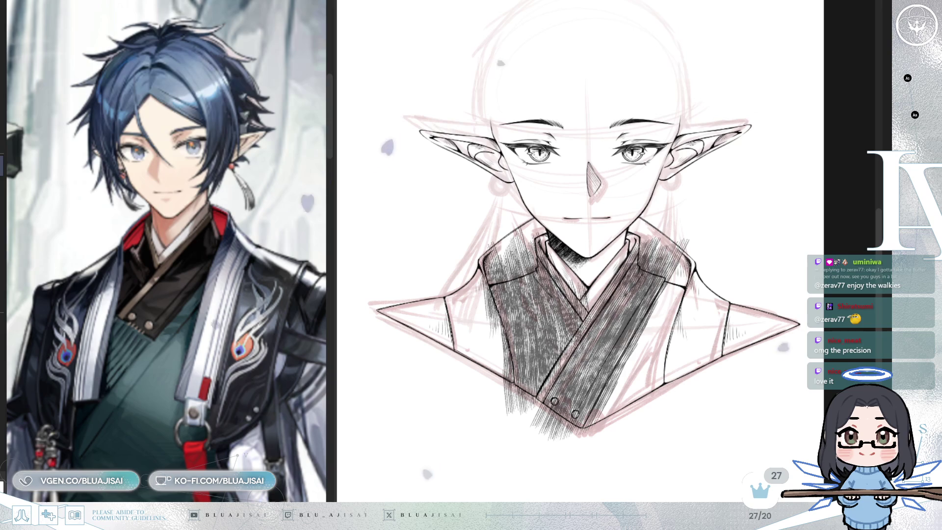
key("ctrl+z")
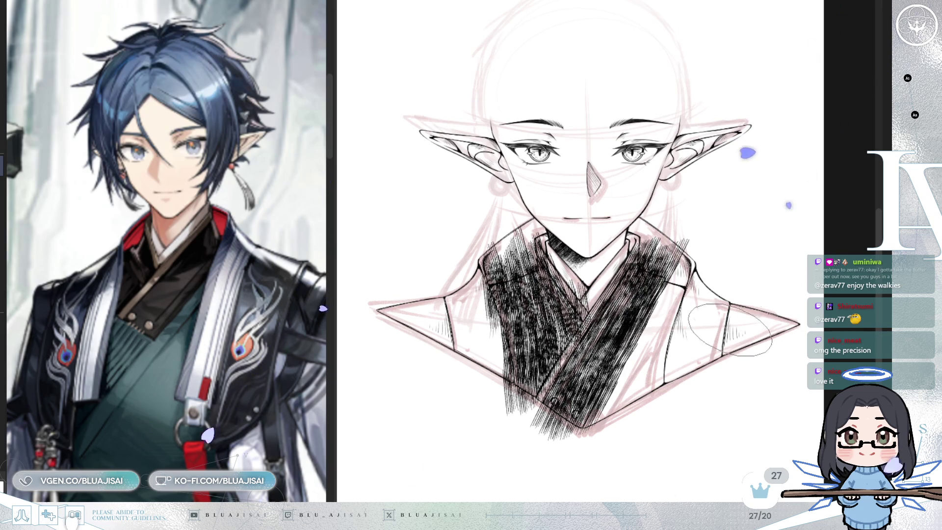
- Cover the right and left shoulder triangles with vertical hatching
left_click_drag(731, 294, 720, 353)
mouse_move(740, 274)
left_mouse_down()
mouse_move(726, 378)
mouse_move(711, 393)
mouse_move(736, 387)
left_mouse_up()
mouse_move(754, 311)
left_mouse_down()
mouse_move(794, 314)
mouse_move(753, 325)
mouse_move(770, 328)
left_mouse_up()
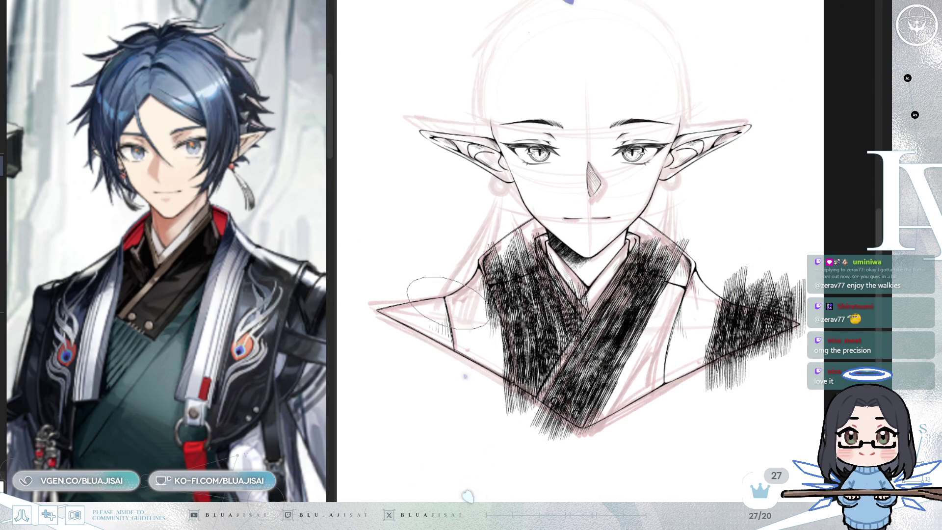
mouse_move(398, 307)
left_mouse_down()
mouse_move(388, 314)
mouse_move(422, 318)
mouse_move(437, 344)
mouse_move(451, 329)
mouse_move(426, 323)
mouse_move(458, 314)
left_mouse_up()
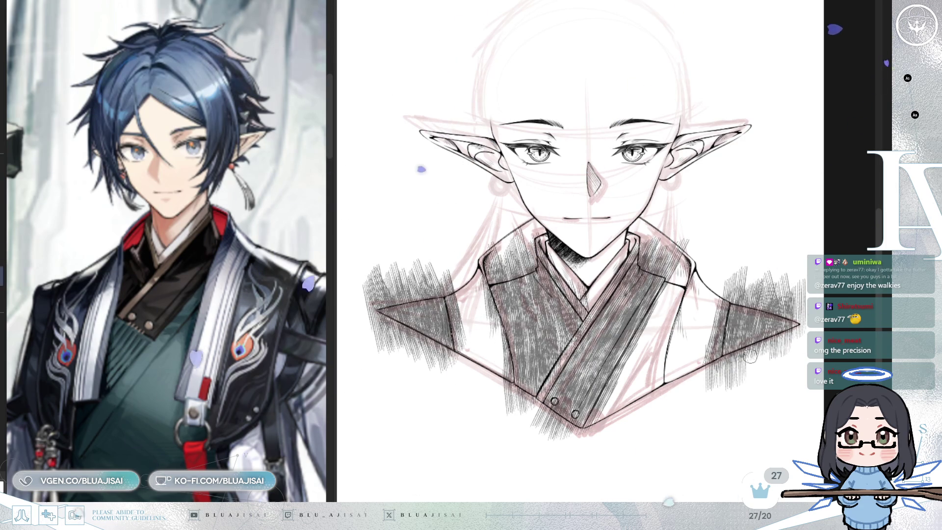
- Erase hatching below the triangle's lower edge and left of its dividing line
scroll(636, 252, "up", 5)
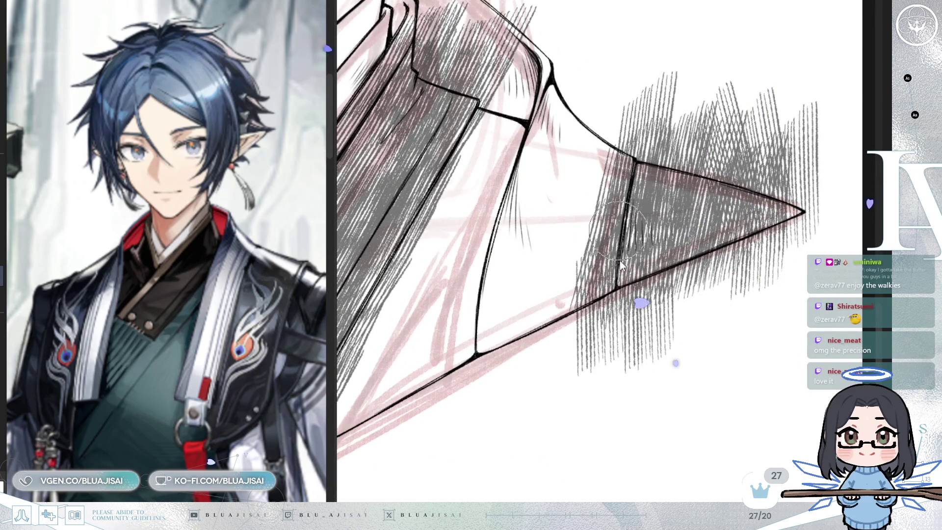
left_click_drag(583, 313, 714, 259)
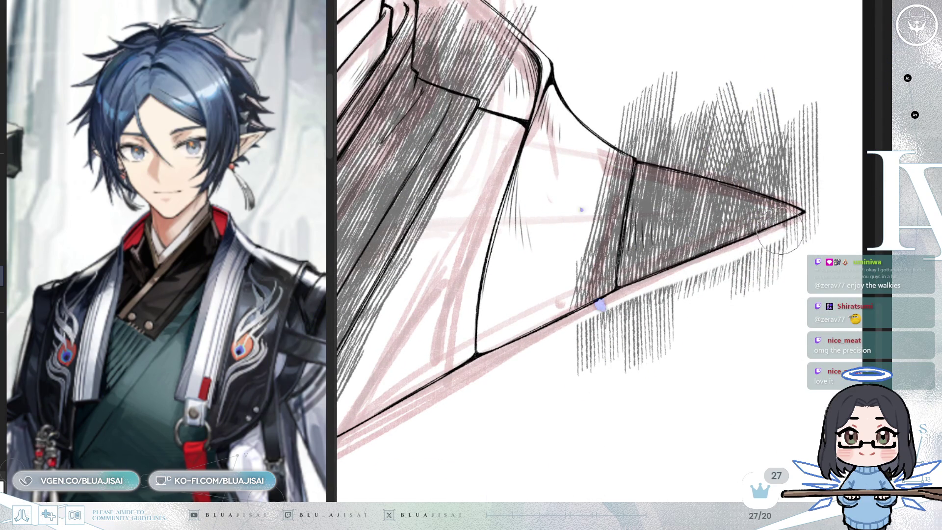
mouse_move(542, 357)
left_mouse_down()
mouse_move(710, 273)
mouse_move(767, 288)
left_mouse_up()
left_click_drag(554, 383, 731, 294)
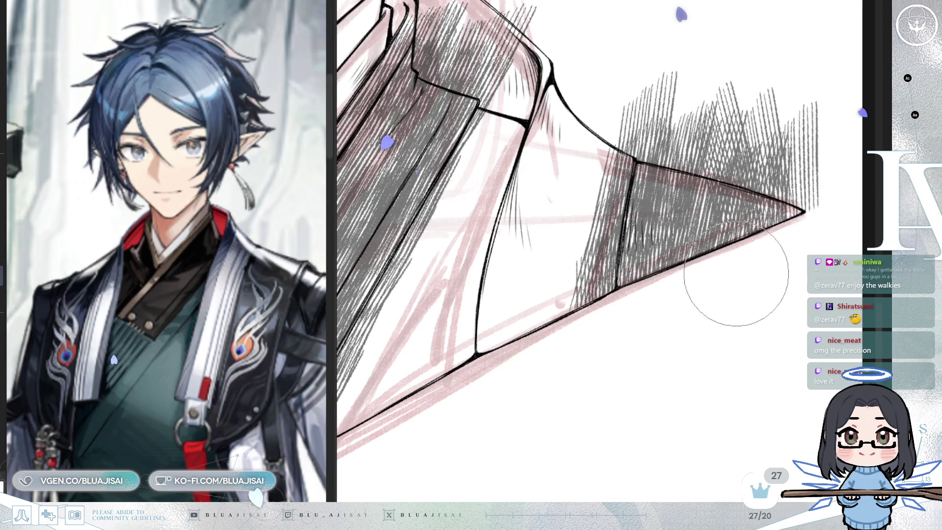
left_click_drag(624, 162, 602, 281)
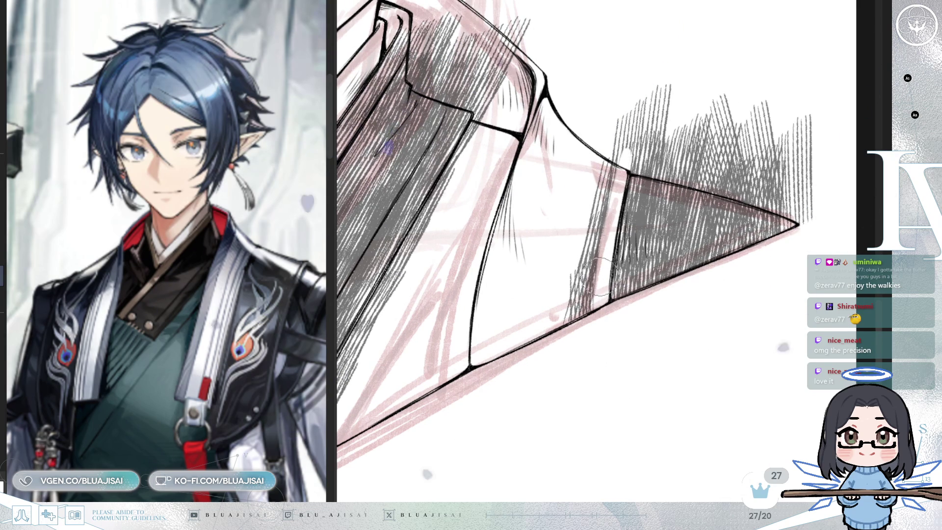
mouse_move(613, 164)
left_mouse_down()
mouse_move(571, 296)
mouse_move(581, 337)
left_mouse_up()
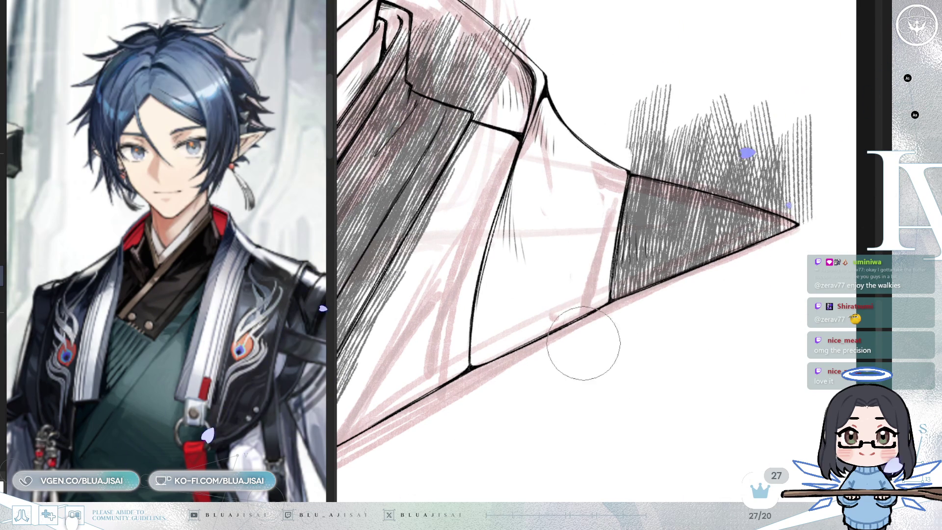
- Erase the hatching spilling past the triangle's upper edge and tip
mouse_move(622, 95)
left_mouse_down()
mouse_move(583, 206)
mouse_move(567, 311)
left_mouse_up()
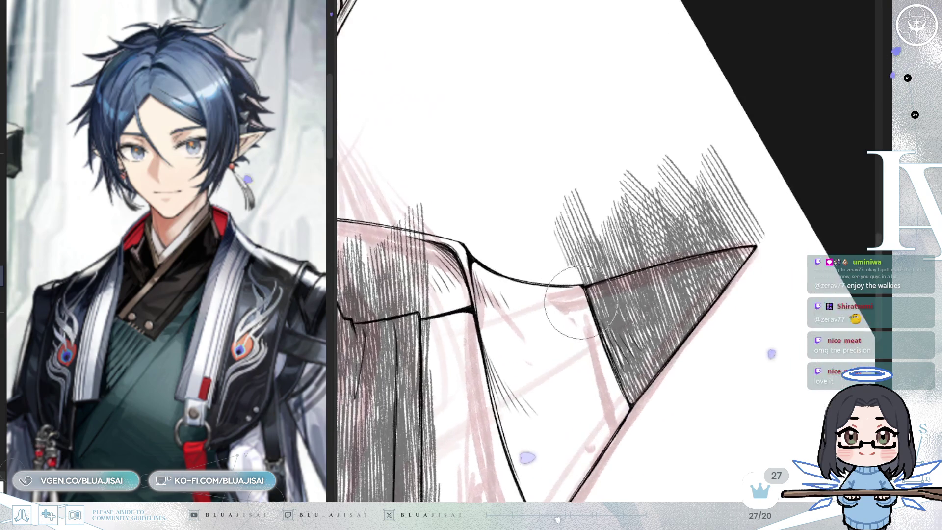
left_click_drag(594, 260, 584, 290)
left_click_drag(622, 261, 592, 277)
left_click_drag(705, 225, 626, 258)
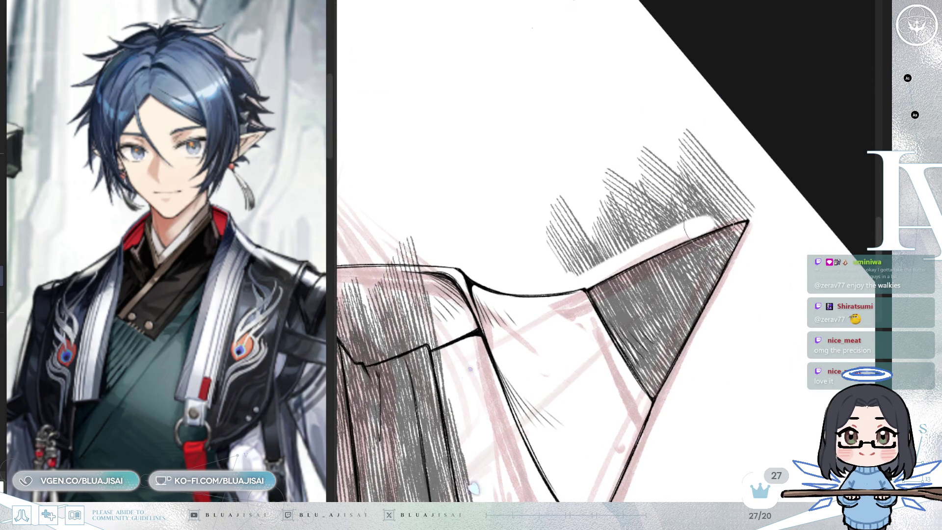
mouse_move(746, 179)
left_mouse_down()
mouse_move(631, 252)
mouse_move(746, 189)
mouse_move(556, 256)
mouse_move(708, 142)
mouse_move(685, 131)
left_mouse_up()
- Lighten the hatching along the collar band's edge down to the rivet
key("ctrl+0")
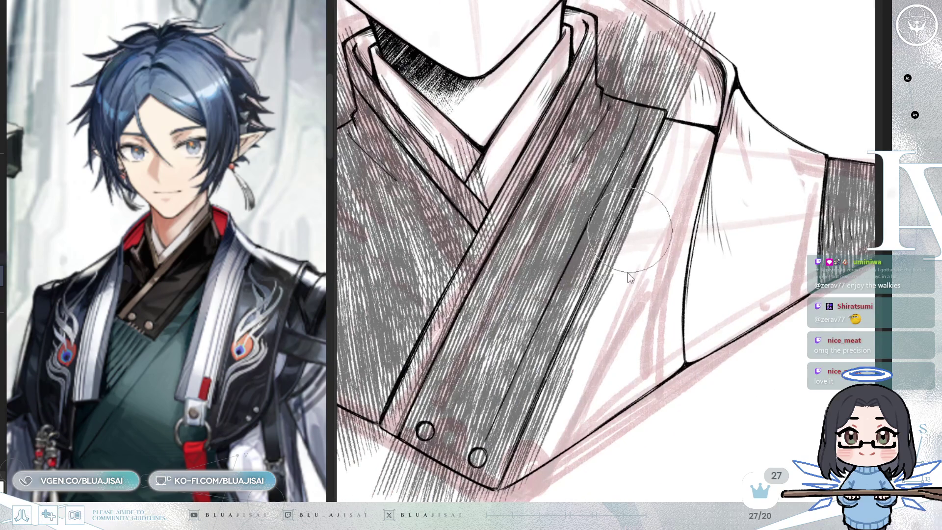
mouse_move(682, 105)
left_mouse_down()
mouse_move(645, 202)
mouse_move(658, 154)
mouse_move(598, 278)
mouse_move(564, 378)
left_mouse_up()
scroll(642, 163, "down", 3)
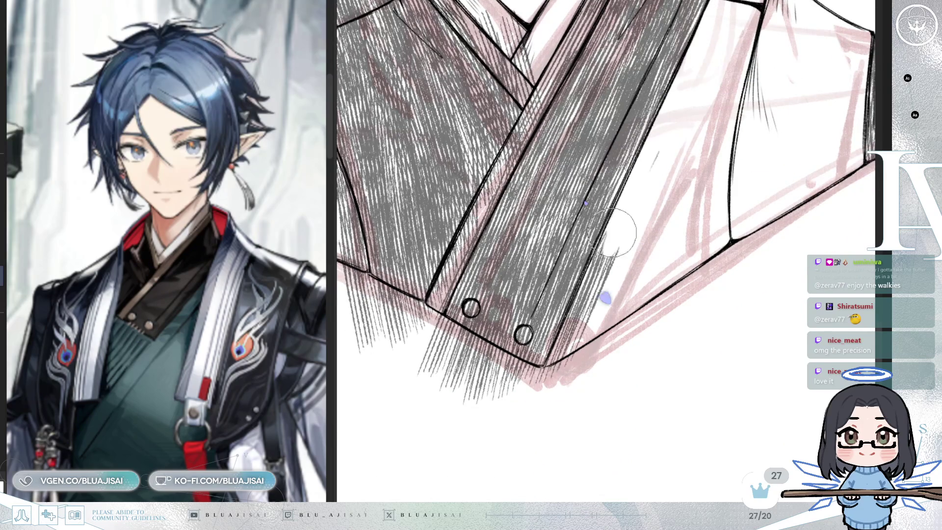
left_click_drag(578, 305, 574, 317)
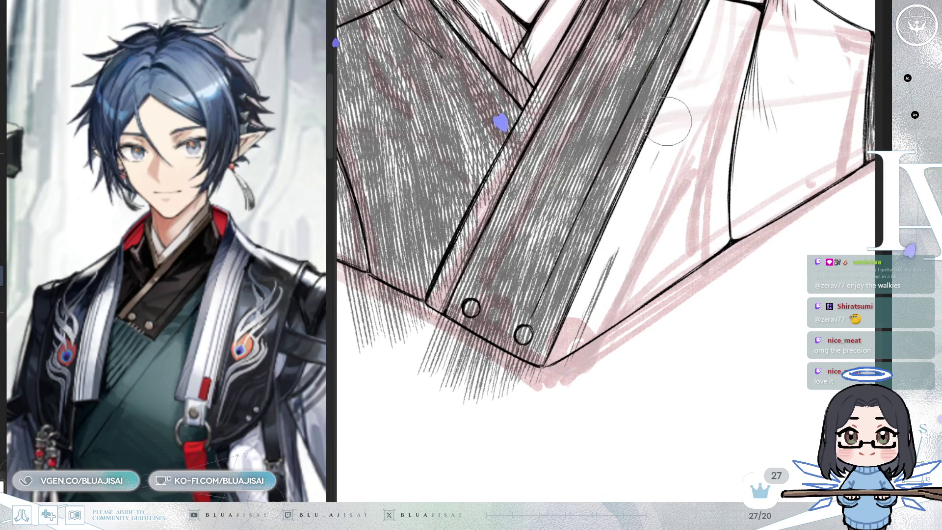
left_click_drag(619, 242, 557, 379)
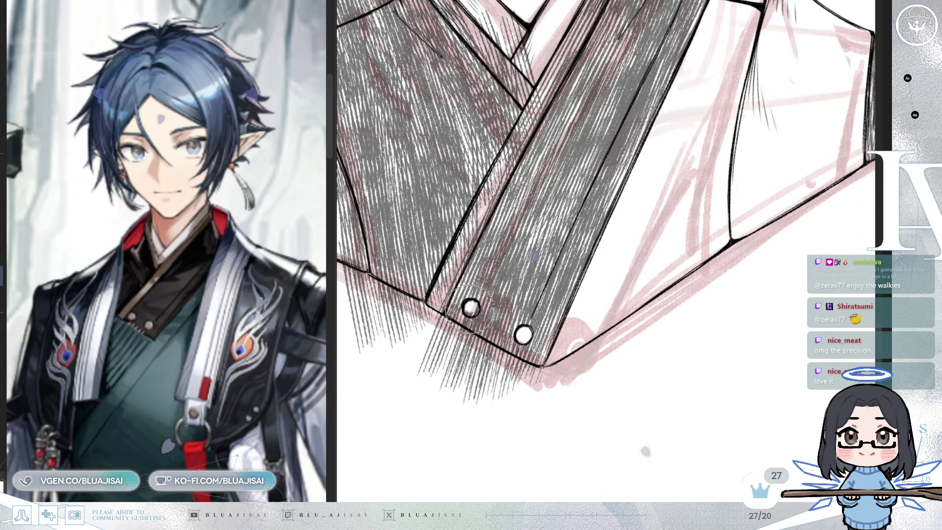
mouse_move(520, 331)
left_mouse_down()
mouse_move(643, 390)
mouse_move(700, 215)
mouse_move(686, 231)
left_mouse_up()
mouse_move(530, 309)
left_mouse_down()
mouse_move(671, 226)
mouse_move(667, 245)
mouse_move(522, 326)
mouse_move(691, 263)
mouse_move(692, 245)
mouse_move(589, 260)
left_mouse_up()
- Paint pale highlights along the collar's upper edge up to the fold
left_click_drag(445, 281, 654, 163)
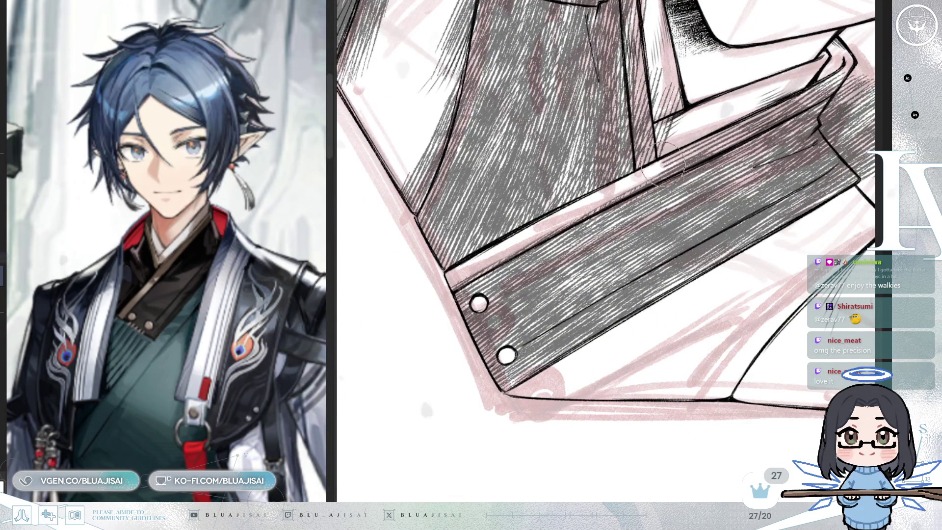
left_click_drag(452, 285, 618, 204)
mouse_move(540, 231)
left_mouse_down()
mouse_move(657, 169)
mouse_move(534, 257)
left_mouse_up()
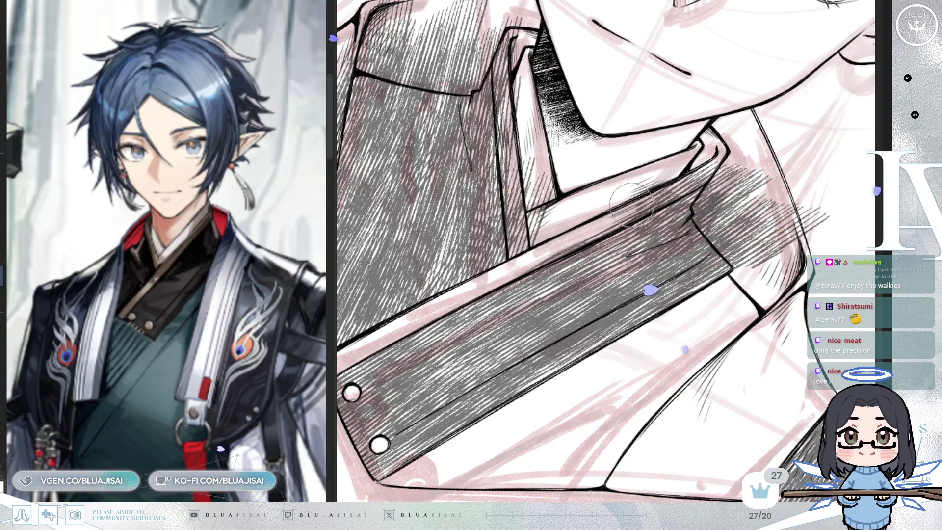
left_click_drag(623, 206, 744, 143)
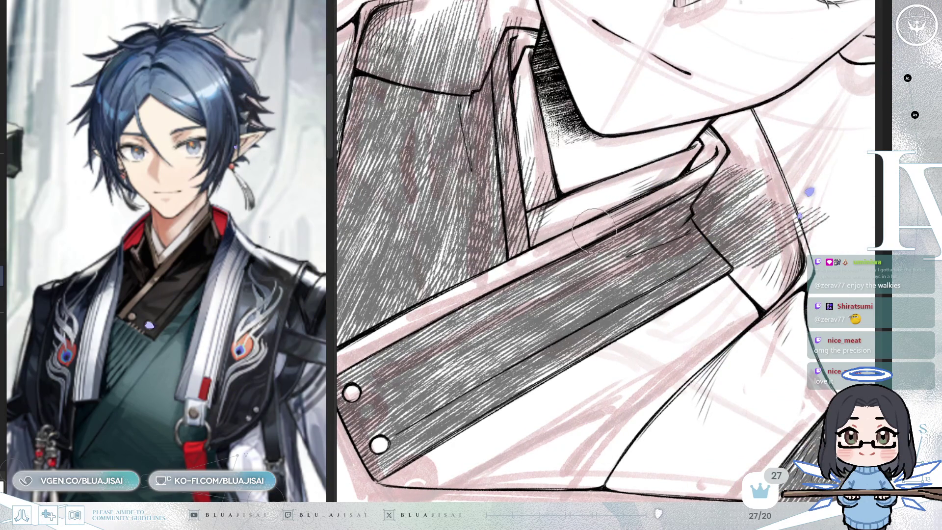
mouse_move(701, 179)
left_mouse_down()
mouse_move(613, 250)
mouse_move(655, 319)
mouse_move(664, 358)
left_mouse_up()
mouse_move(583, 316)
left_mouse_down()
mouse_move(585, 284)
mouse_move(589, 334)
mouse_move(596, 295)
mouse_move(613, 353)
mouse_move(652, 255)
mouse_move(677, 265)
mouse_move(696, 314)
left_mouse_up()
- Paint white over stray hatching on the collar tip notch, vertical strip and upper-left collar
scroll(586, 297, "up", 3)
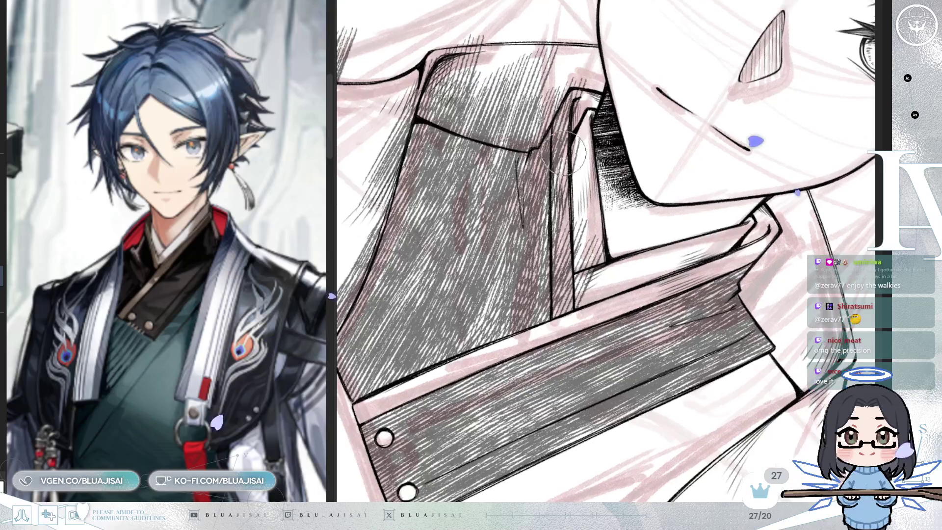
left_click_drag(557, 146, 568, 114)
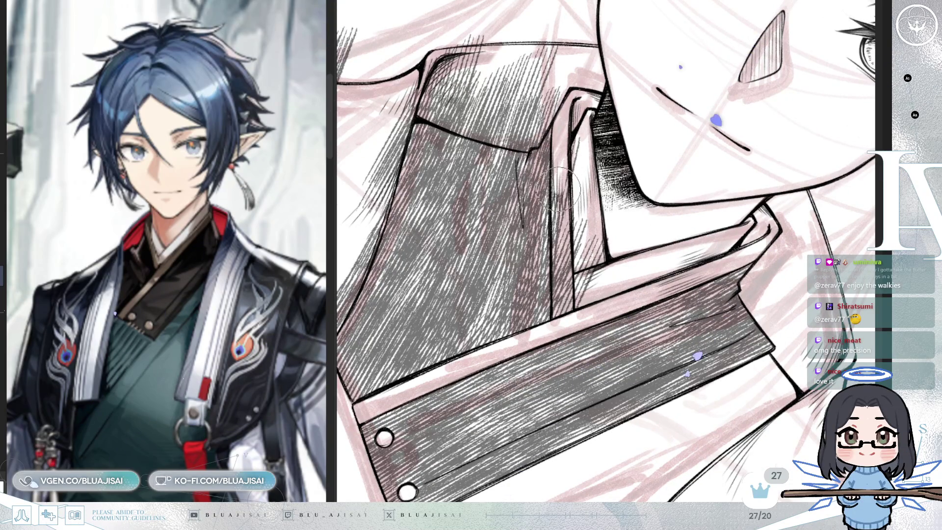
left_click_drag(558, 240, 562, 261)
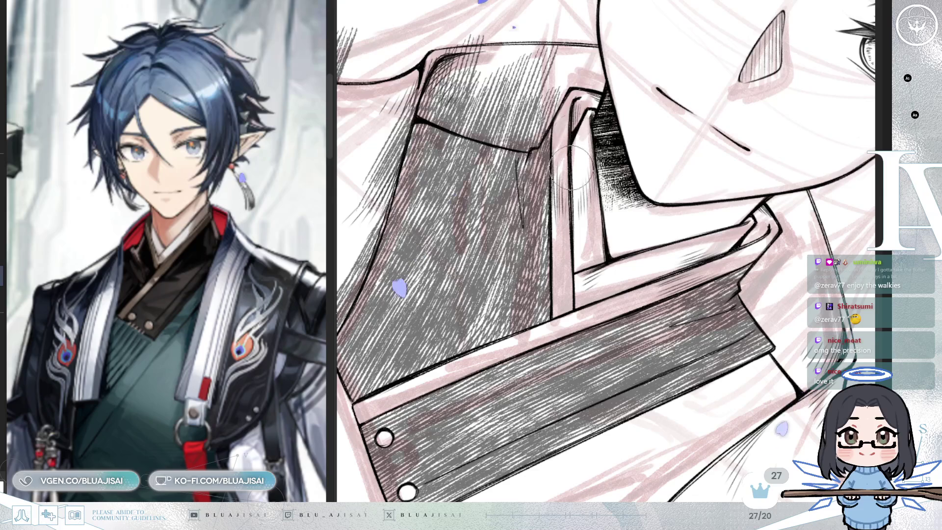
scroll(570, 188, "down", 3)
left_click_drag(455, 231, 533, 217)
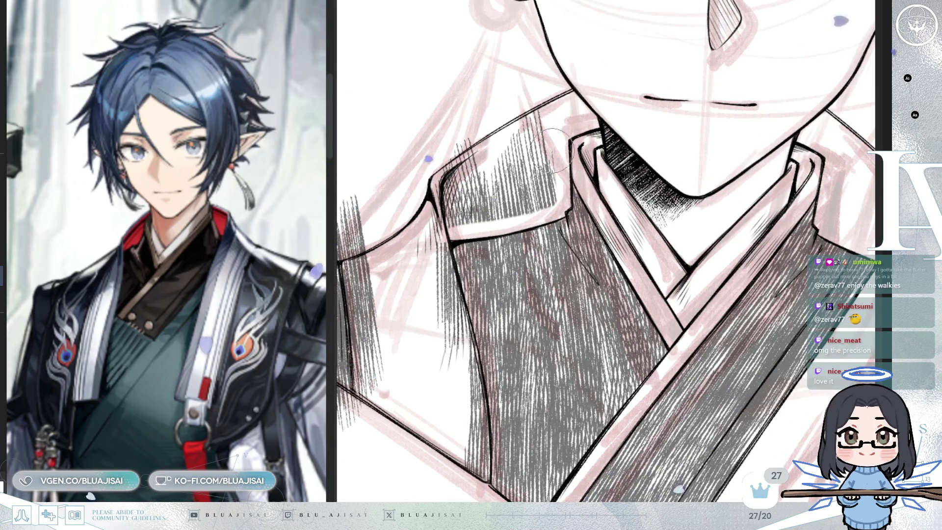
mouse_move(415, 222)
left_mouse_down()
mouse_move(530, 206)
mouse_move(554, 157)
mouse_move(449, 178)
mouse_move(520, 181)
mouse_move(490, 191)
mouse_move(573, 113)
mouse_move(557, 137)
mouse_move(492, 76)
left_mouse_up()
- Paint over stray hatching on the white lower-right robe edge
mouse_move(730, 203)
left_mouse_down()
mouse_move(676, 147)
mouse_move(604, 331)
left_mouse_up()
left_click_drag(616, 290, 599, 387)
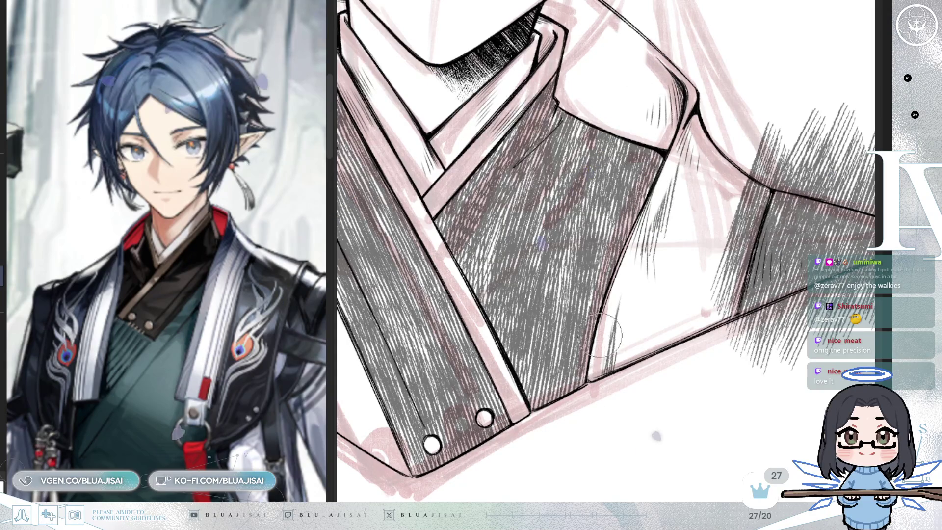
left_click_drag(623, 283, 621, 364)
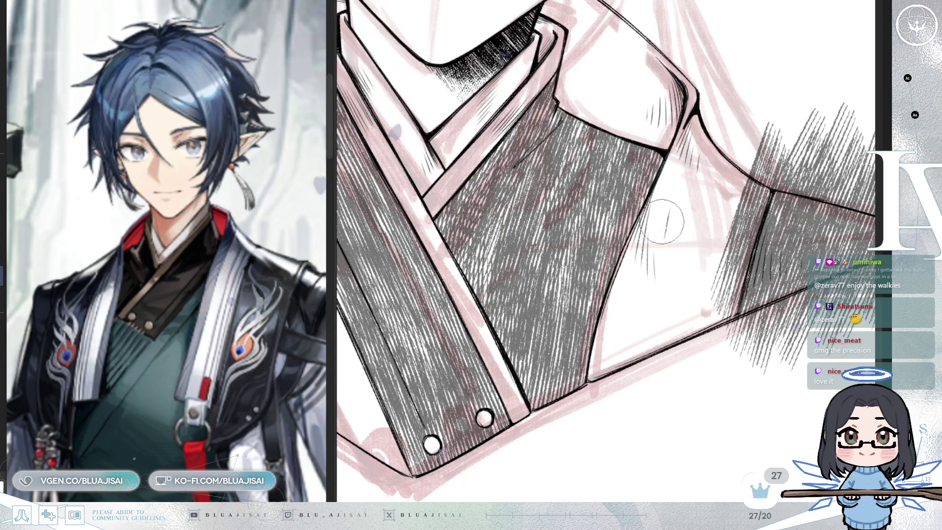
mouse_move(662, 275)
left_mouse_down()
mouse_move(636, 172)
mouse_move(583, 344)
mouse_move(625, 143)
mouse_move(624, 327)
left_mouse_up()
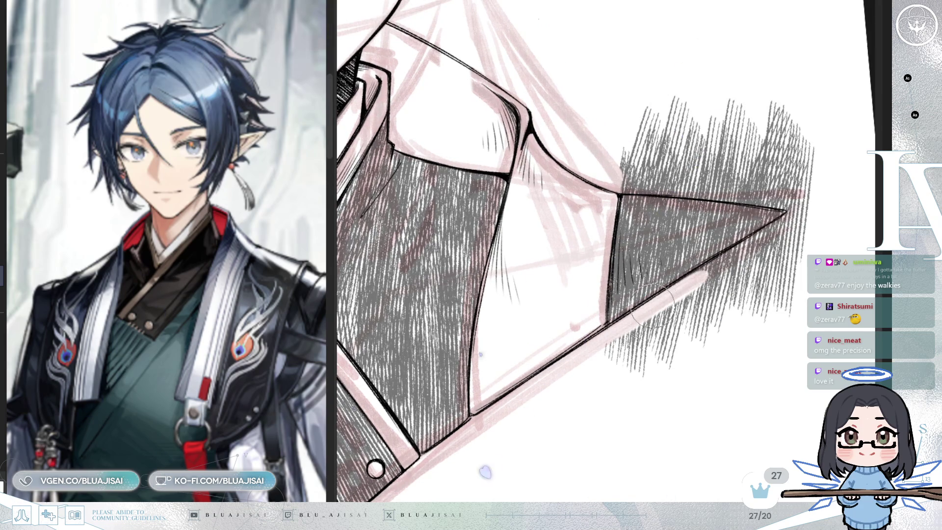
- Erase the hatching below the shoulder wedge's lower edge
left_click_drag(717, 268, 808, 205)
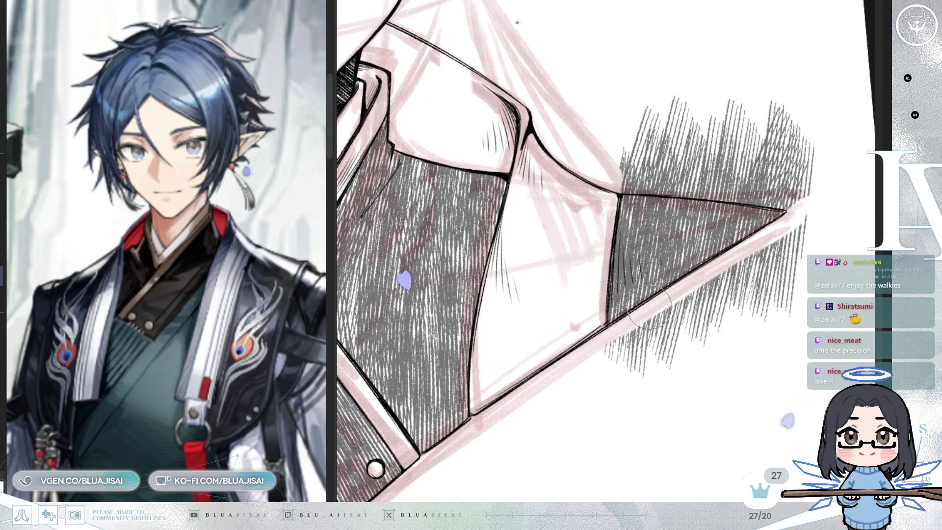
mouse_move(601, 358)
left_mouse_down()
mouse_move(672, 294)
mouse_move(777, 252)
mouse_move(809, 273)
mouse_move(795, 261)
left_mouse_up()
key("h")
key("h")
key("ctrl+z")
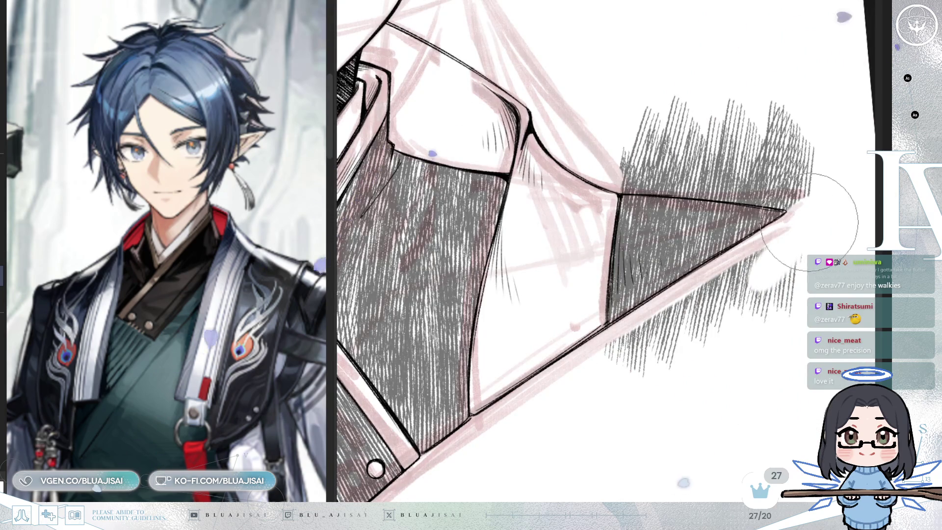
mouse_move(841, 294)
left_mouse_down()
mouse_move(830, 284)
mouse_move(599, 378)
mouse_move(765, 255)
mouse_move(668, 315)
mouse_move(700, 330)
mouse_move(757, 236)
mouse_move(602, 376)
left_mouse_up()
- Clear hatching above the triangle's upper-left edge and near its tip, then fit the bust
key("h")
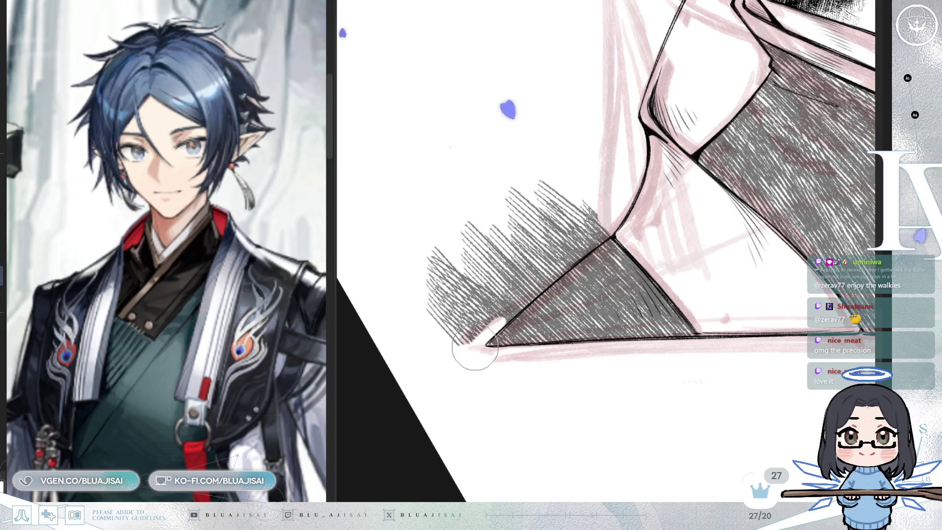
key("ctrl+z")
mouse_move(504, 318)
left_mouse_down()
mouse_move(486, 339)
mouse_move(585, 241)
left_mouse_up()
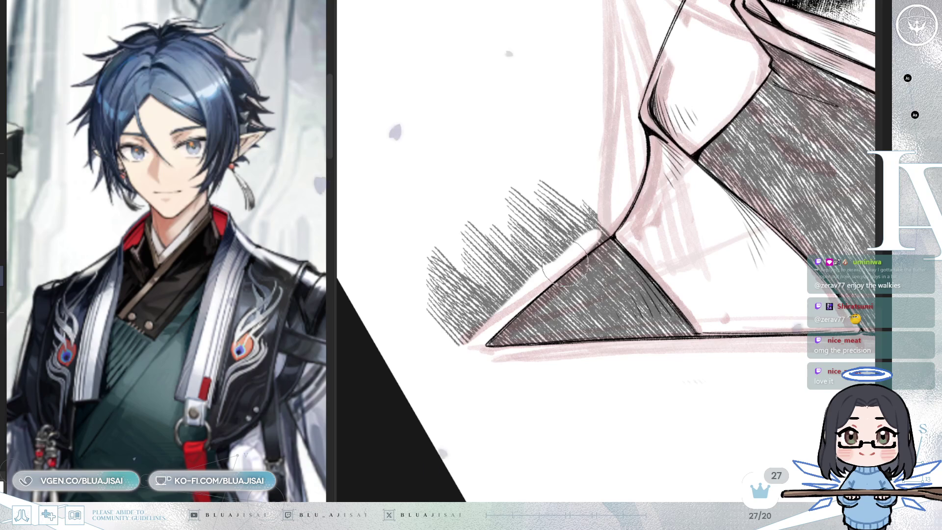
mouse_move(588, 216)
left_mouse_down()
mouse_move(535, 265)
mouse_move(515, 255)
left_mouse_up()
left_click_drag(549, 206, 441, 329)
mouse_move(419, 366)
left_mouse_down()
mouse_move(494, 286)
mouse_move(484, 315)
left_mouse_up()
mouse_move(568, 192)
left_mouse_down()
mouse_move(416, 311)
mouse_move(525, 179)
left_mouse_up()
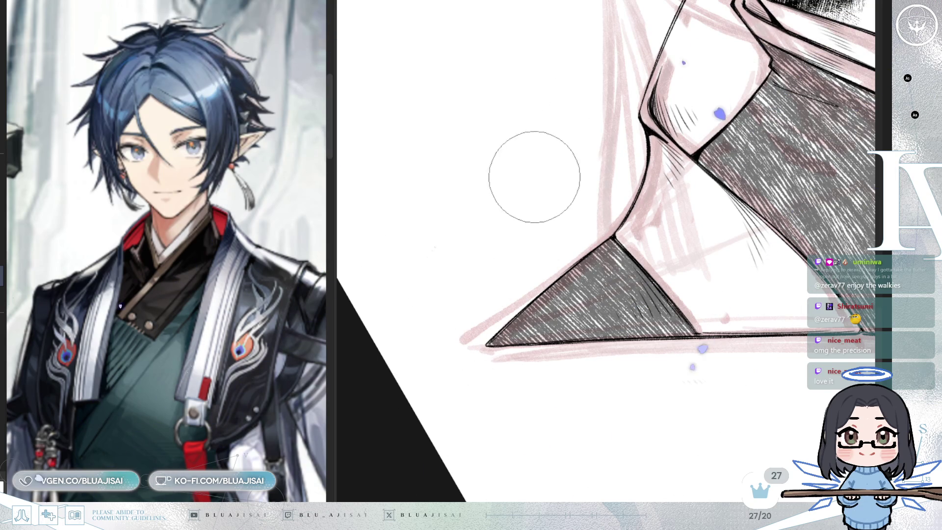
left_click_drag(488, 233, 558, 368)
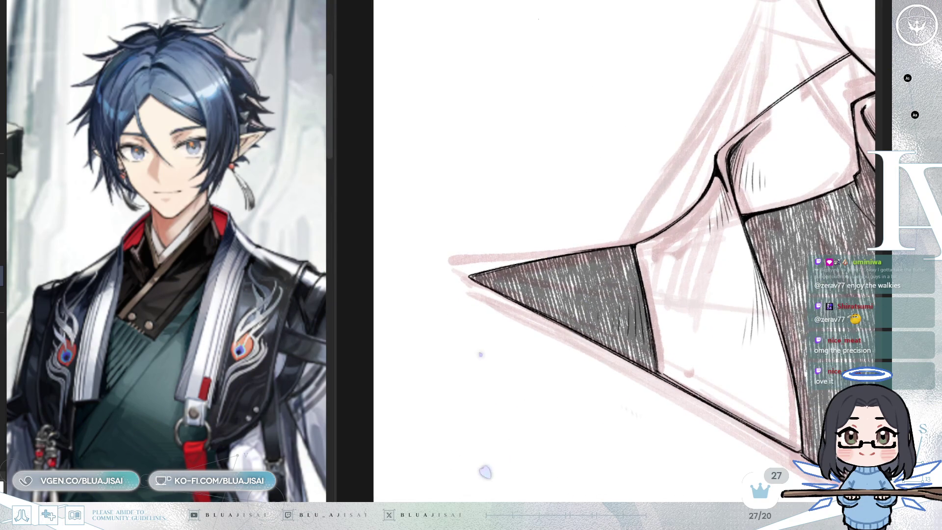
key("ctrl+0")
- Streak white highlights into the hatched sash and near the right sleeve tip
scroll(687, 385, "up", 3)
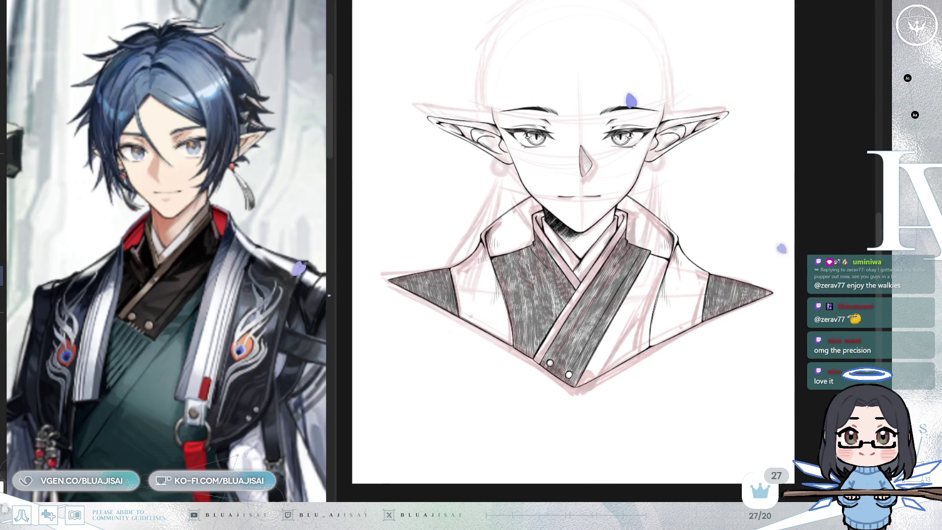
key("ctrl+j")
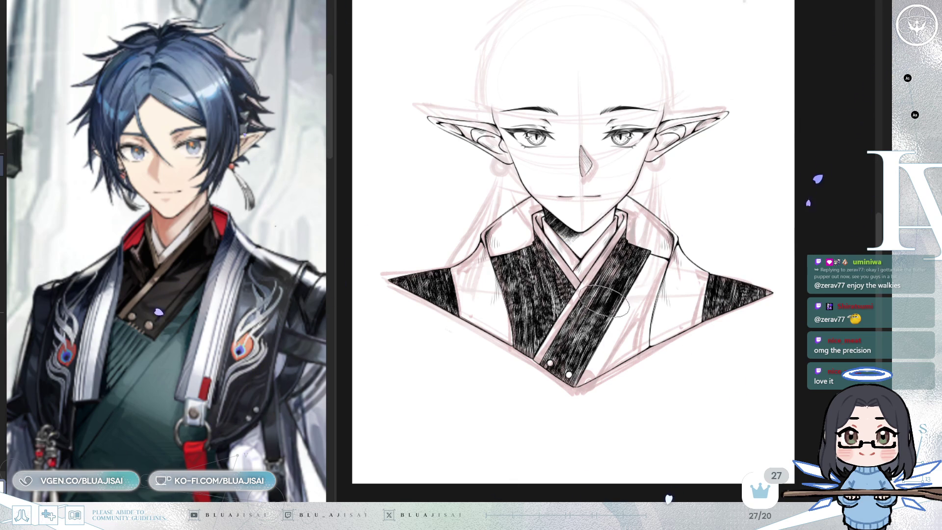
scroll(603, 303, "up", 2)
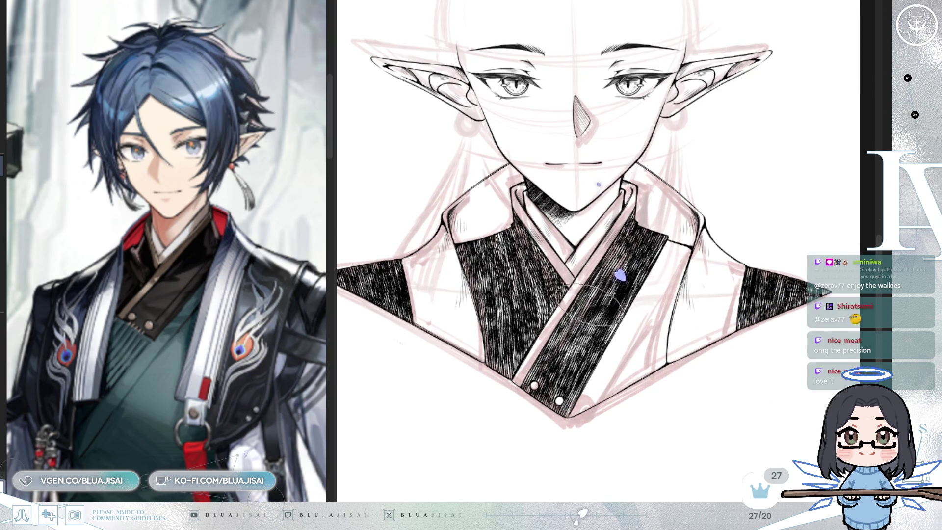
mouse_move(584, 297)
left_mouse_down()
mouse_move(564, 319)
mouse_move(591, 301)
mouse_move(589, 351)
mouse_move(633, 301)
mouse_move(623, 288)
left_mouse_up()
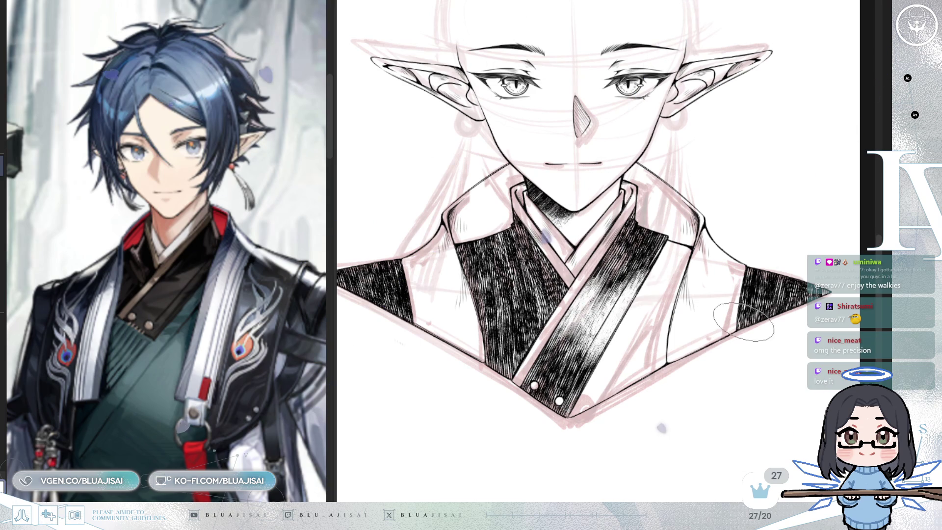
mouse_move(741, 355)
left_mouse_down()
mouse_move(806, 299)
mouse_move(755, 333)
mouse_move(754, 308)
left_mouse_up()
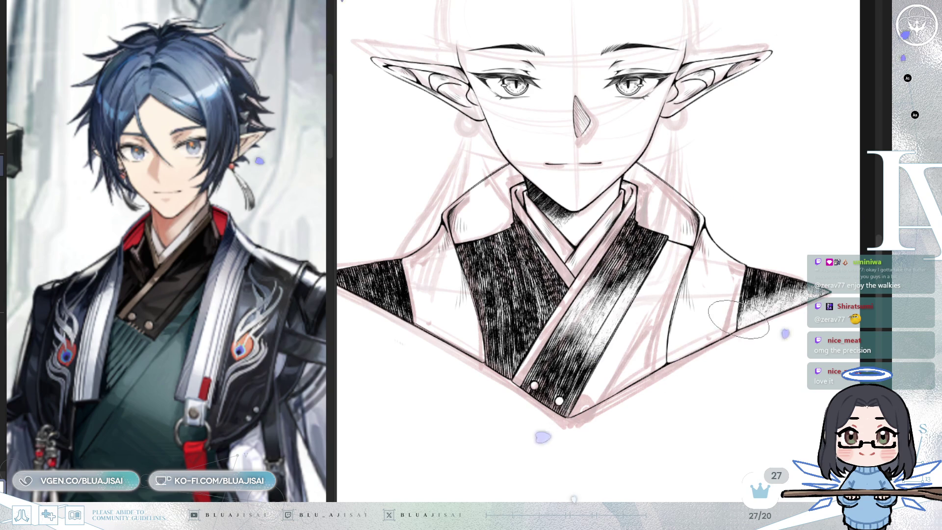
- Brush a soft pale highlight into the middle of the left vest hatching
left_click_drag(623, 374, 681, 374)
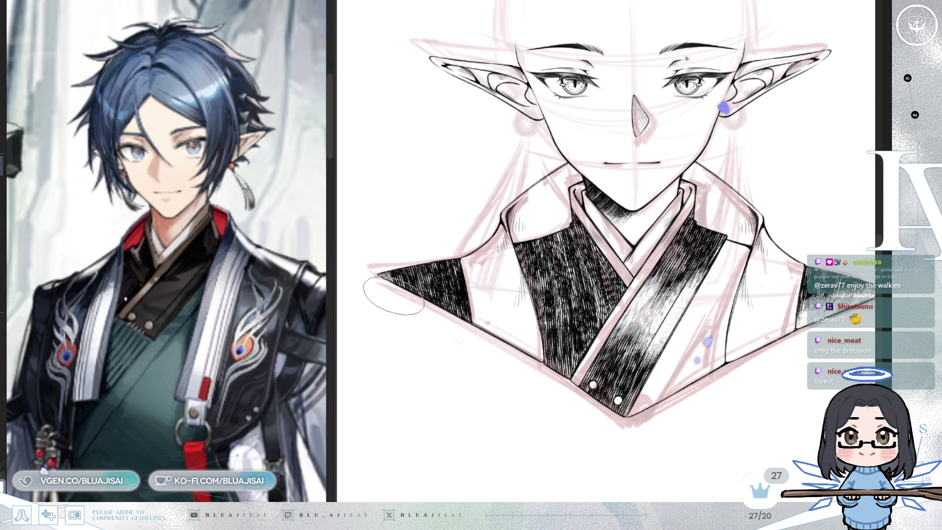
key("h")
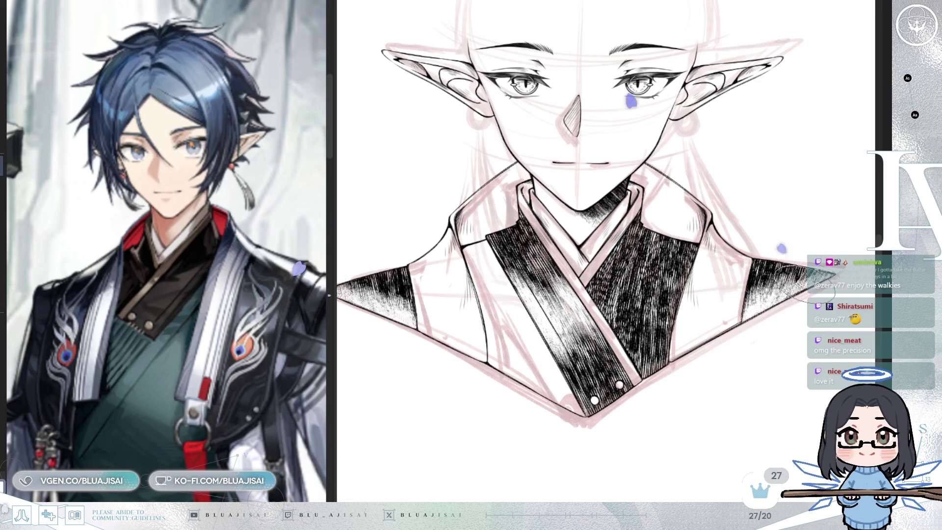
key("h")
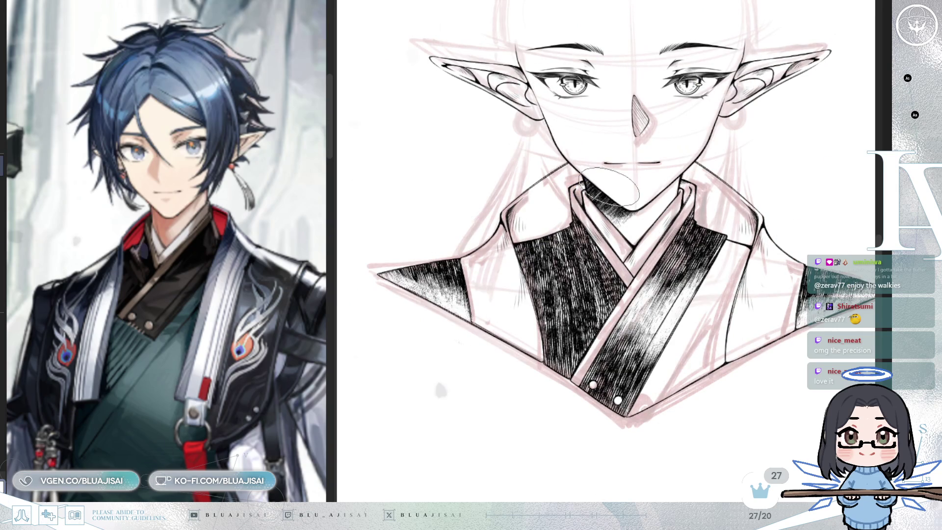
key("ctrl+z")
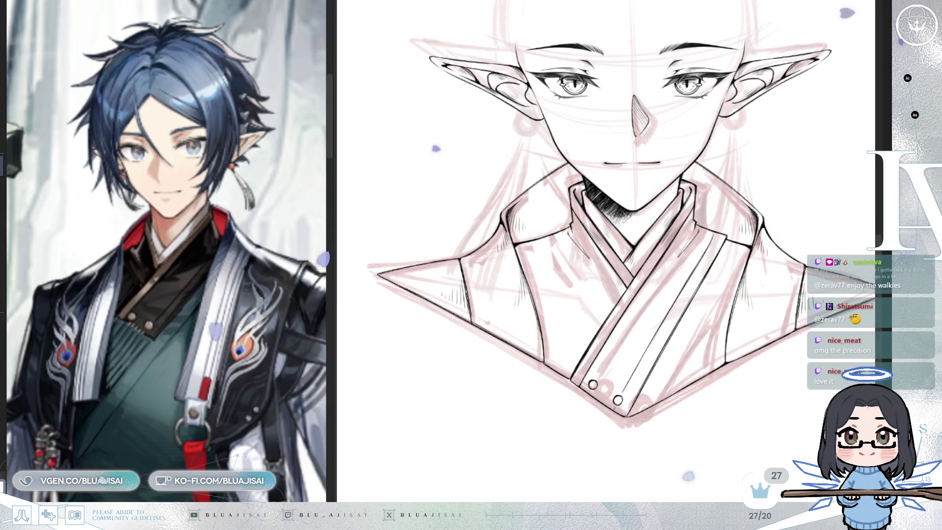
key("ctrl+y")
mouse_move(582, 294)
left_mouse_down()
mouse_move(579, 272)
mouse_move(569, 289)
mouse_move(546, 279)
mouse_move(564, 294)
left_mouse_up()
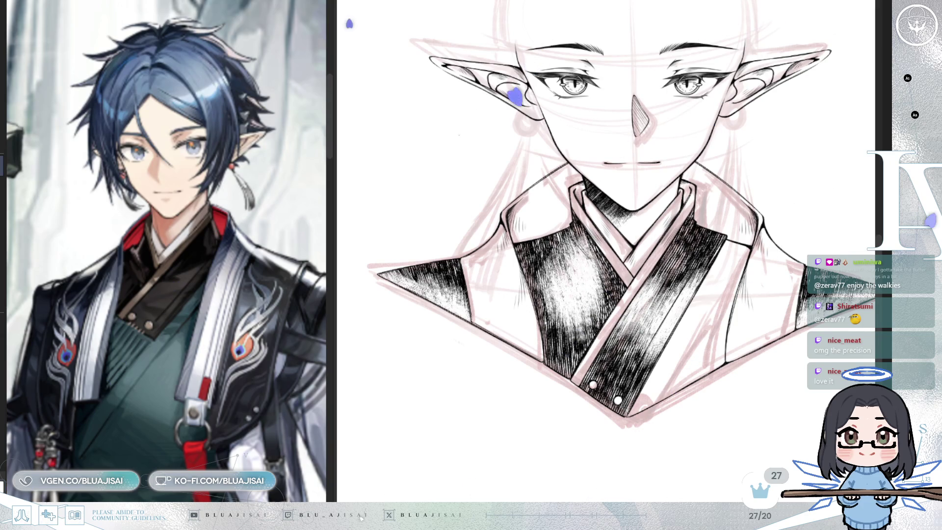
key("h")
scroll(578, 196, "up", 2)
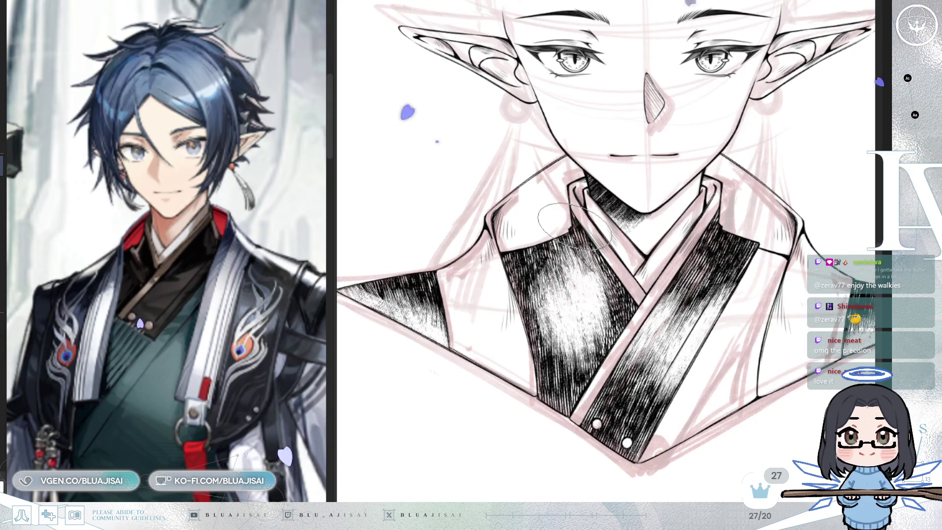
- Cover the vest highlight with dark hatching extending up across the vest, lightening one patch
mouse_move(651, 223)
left_mouse_down()
mouse_move(632, 260)
mouse_move(662, 226)
mouse_move(637, 280)
mouse_move(653, 282)
left_mouse_up()
mouse_move(610, 330)
left_mouse_down()
mouse_move(613, 304)
mouse_move(627, 343)
mouse_move(603, 350)
mouse_move(648, 337)
mouse_move(676, 316)
left_mouse_up()
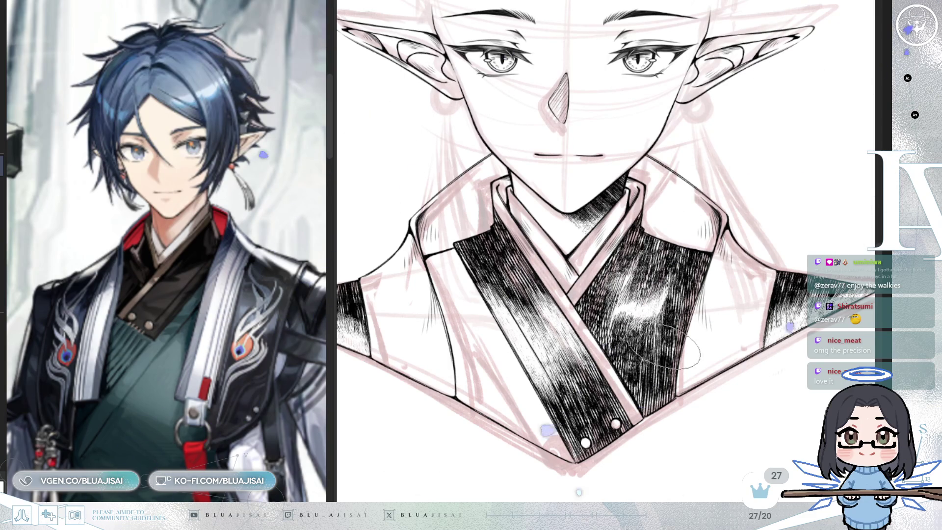
left_click_drag(614, 331, 668, 255)
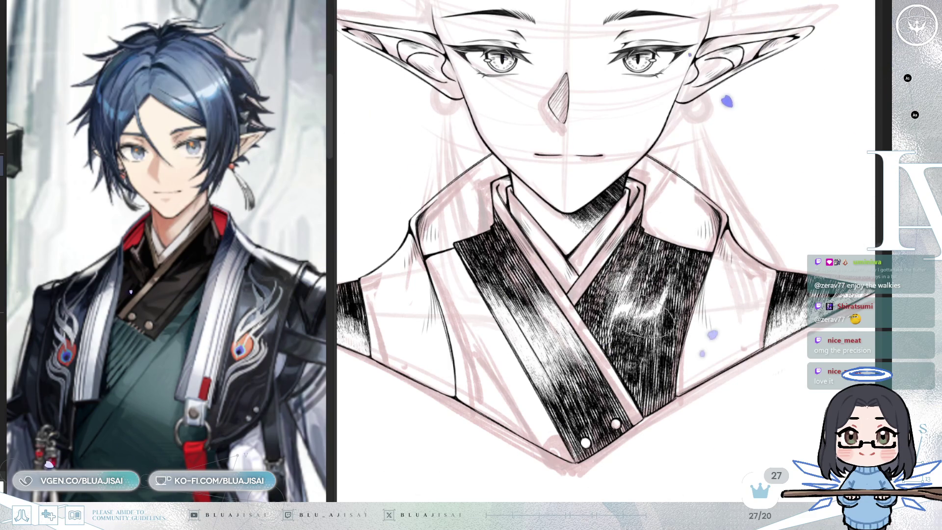
mouse_move(602, 345)
left_mouse_down()
mouse_move(649, 256)
mouse_move(699, 255)
mouse_move(701, 313)
left_mouse_up()
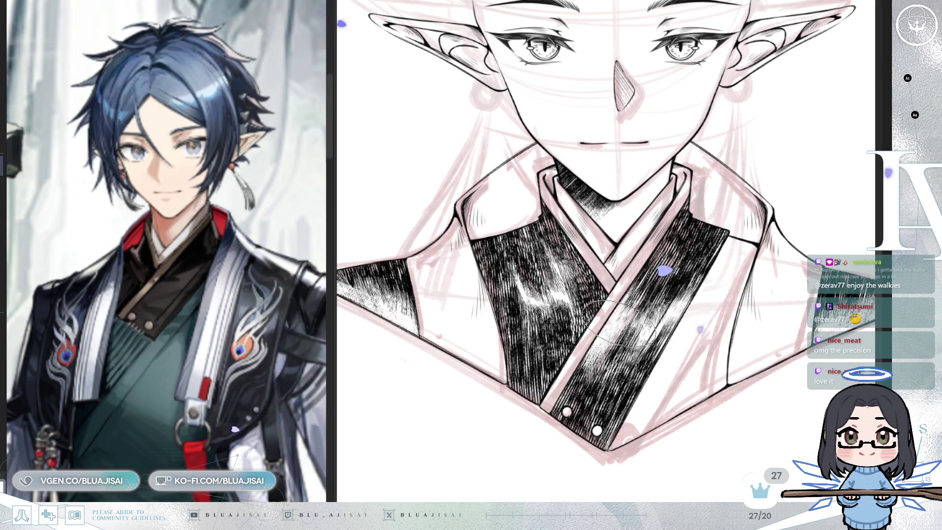
mouse_move(619, 328)
left_mouse_down()
mouse_move(601, 353)
mouse_move(619, 327)
left_mouse_up()
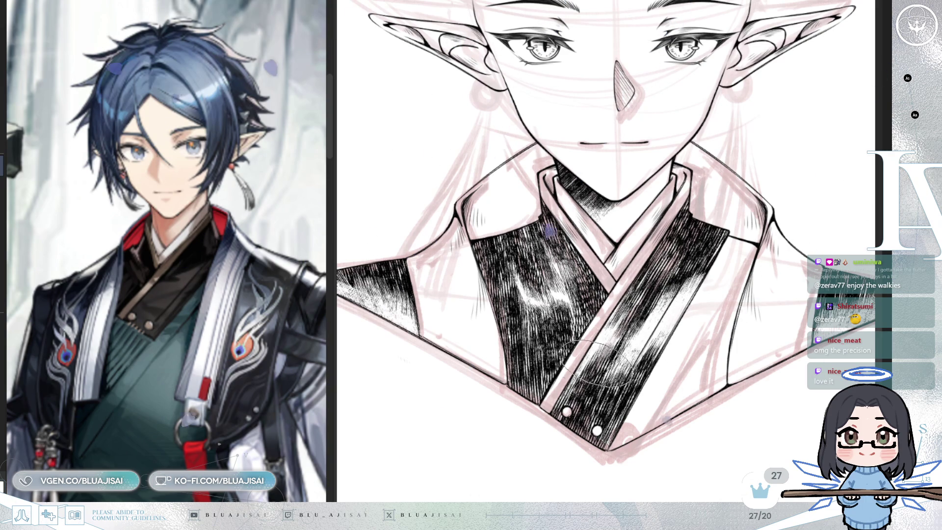
- Deepen the hatching along the diagonal sash, including its lower end
left_click_drag(596, 374, 623, 379)
mouse_move(677, 293)
left_mouse_down()
mouse_move(672, 299)
mouse_move(694, 268)
mouse_move(675, 293)
left_mouse_up()
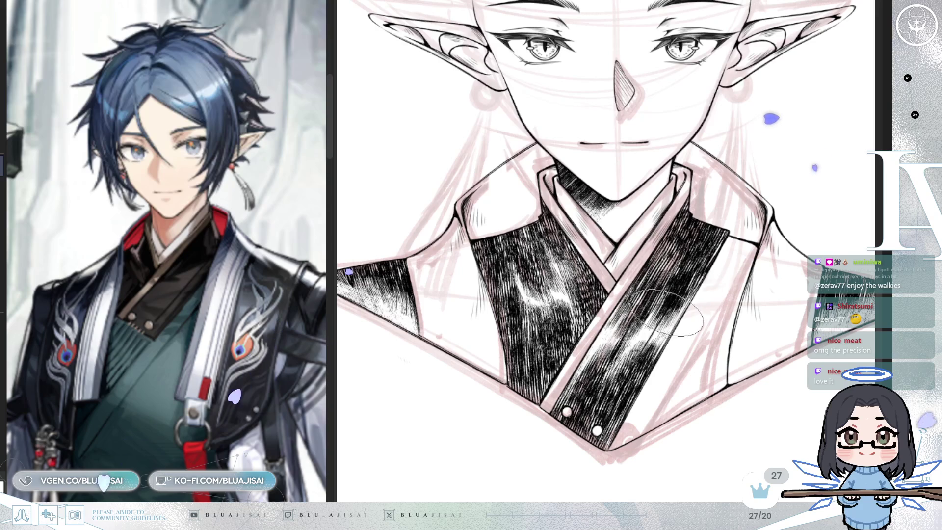
left_click_drag(611, 374, 614, 378)
left_click_drag(612, 346, 600, 363)
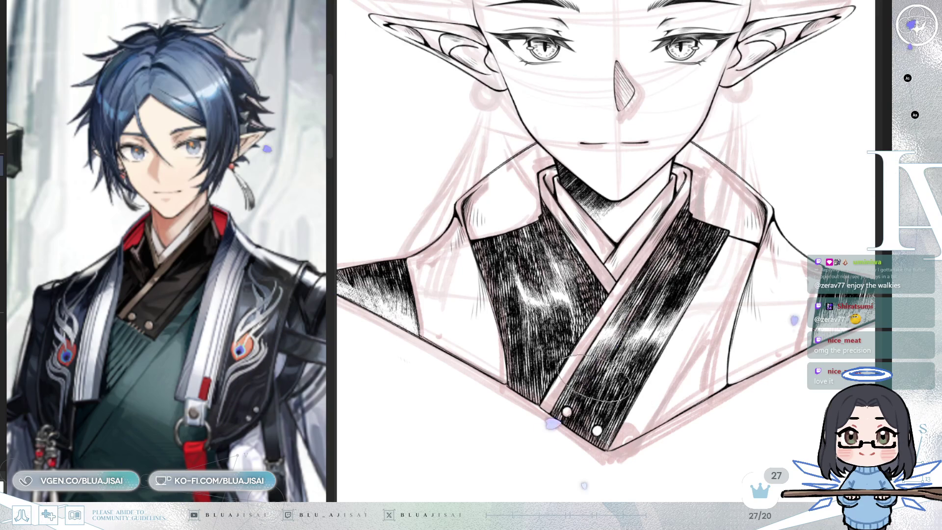
scroll(736, 277, "down", 2)
scroll(743, 295, "up", 2)
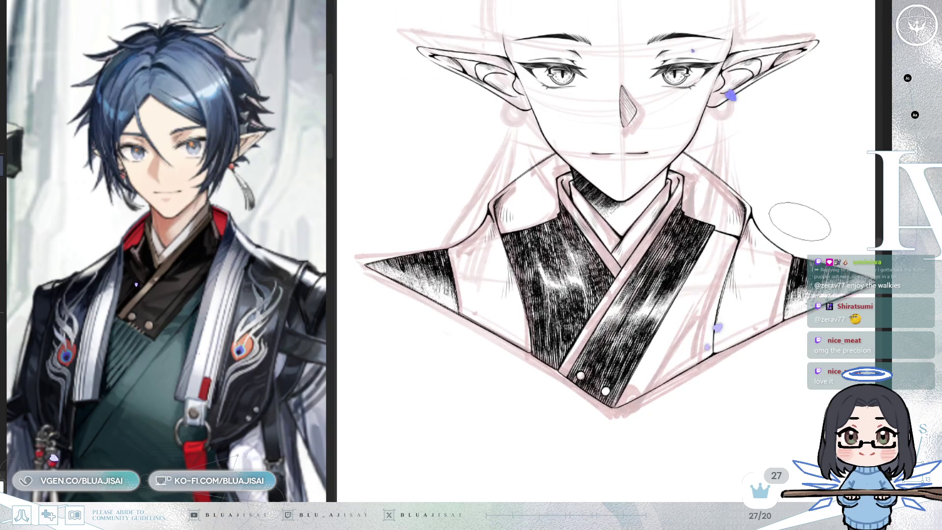
scroll(692, 239, "up", 1)
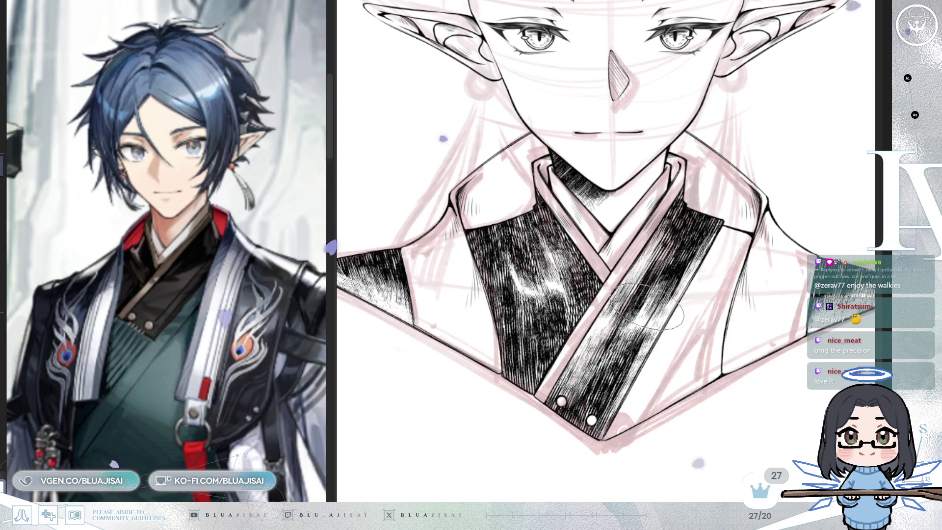
- Darken the hatching toward the tip of the right shoulder triangle
left_click_drag(693, 354, 548, 351)
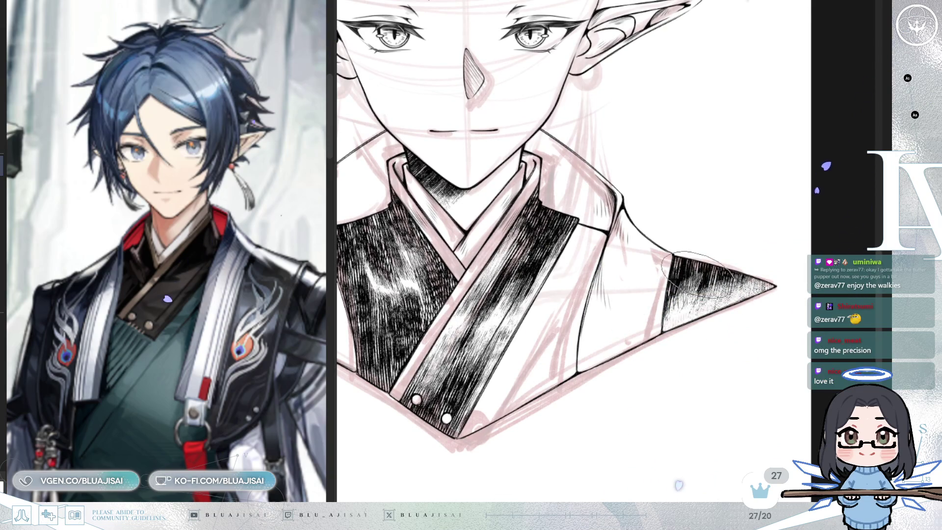
mouse_move(694, 272)
left_mouse_down()
mouse_move(698, 287)
mouse_move(732, 290)
left_mouse_up()
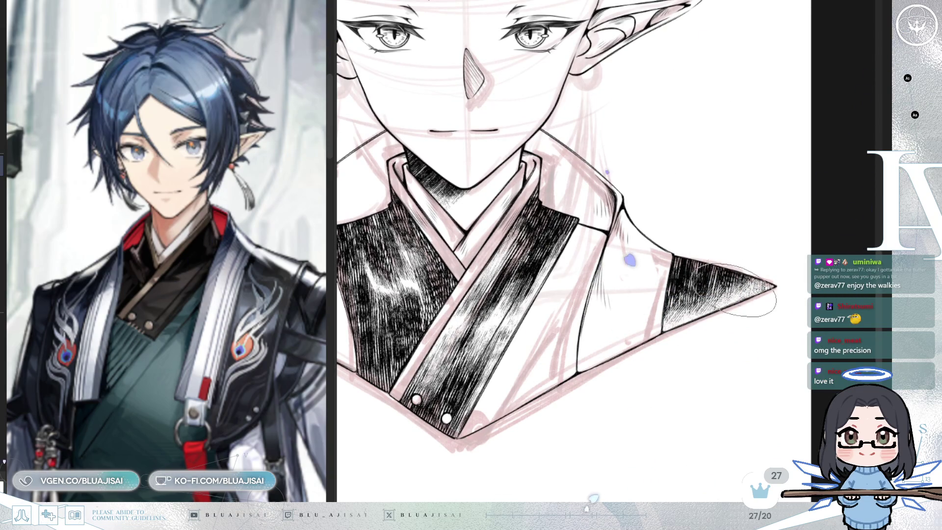
mouse_move(574, 343)
left_mouse_down()
mouse_move(505, 436)
mouse_move(552, 17)
mouse_move(478, 162)
left_mouse_up()
mouse_move(754, 260)
left_mouse_down()
mouse_move(799, 286)
mouse_move(750, 319)
mouse_move(784, 294)
left_mouse_up()
scroll(588, 221, "down", 3)
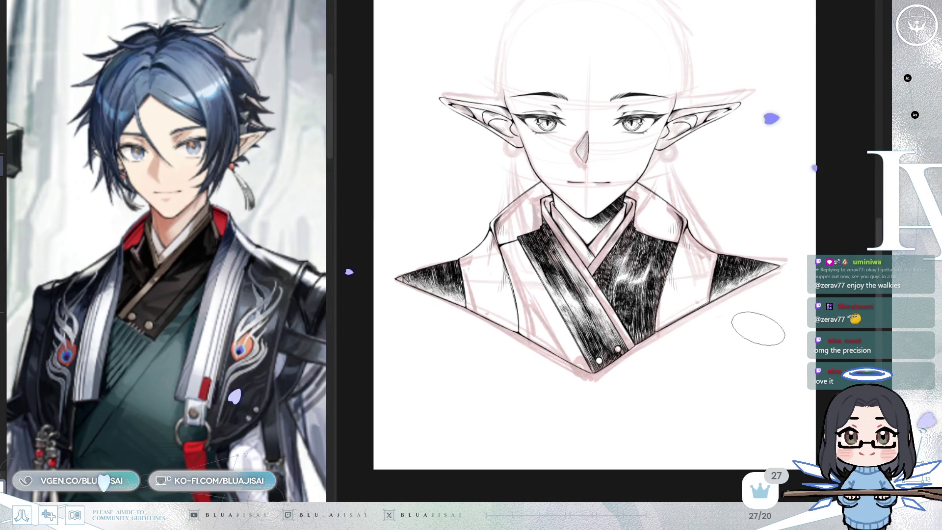
- Recentre the bust and paint white highlight strokes through the left chest hatching
left_click_drag(760, 351, 762, 319)
left_click_drag(674, 258, 652, 277)
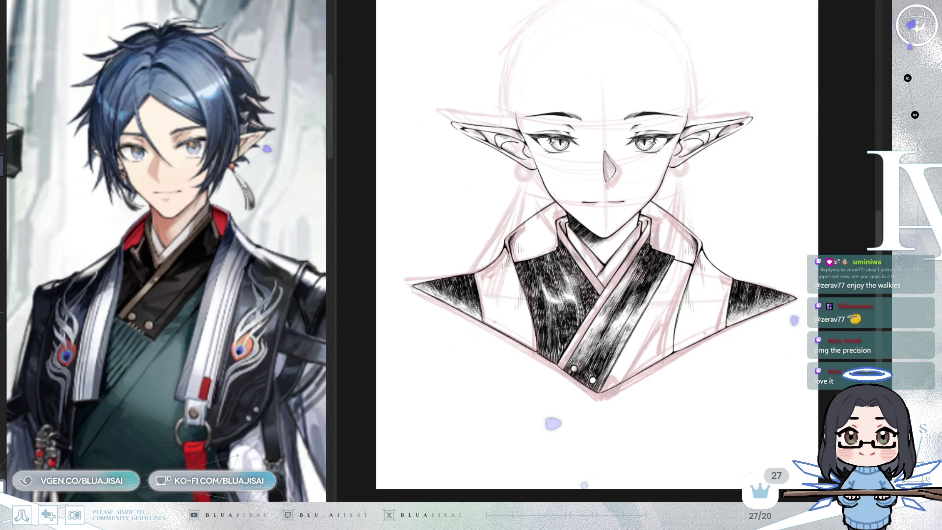
scroll(589, 221, "up", 1)
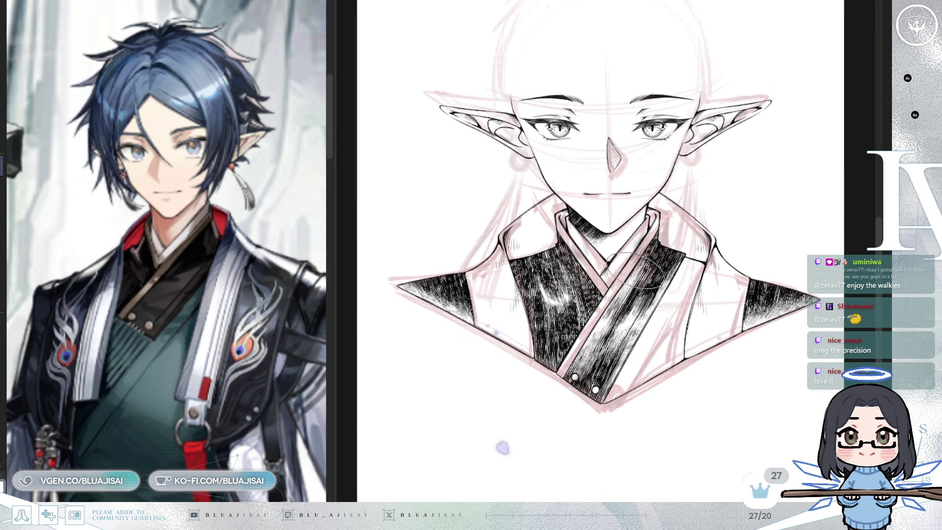
mouse_move(559, 277)
left_mouse_down()
mouse_move(539, 319)
mouse_move(564, 329)
left_mouse_up()
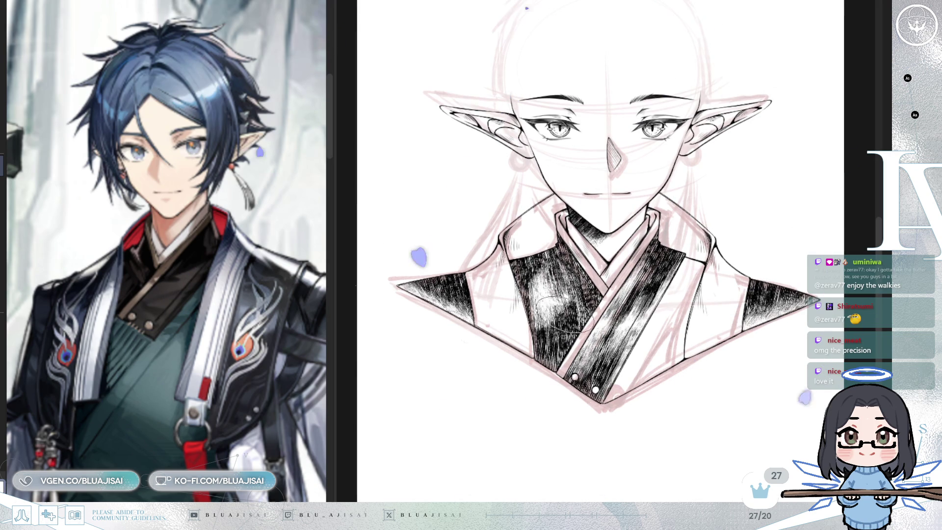
scroll(588, 221, "up", 2)
left_click_drag(471, 265, 461, 334)
mouse_move(457, 285)
left_mouse_down()
mouse_move(466, 328)
mouse_move(456, 318)
mouse_move(455, 385)
left_mouse_up()
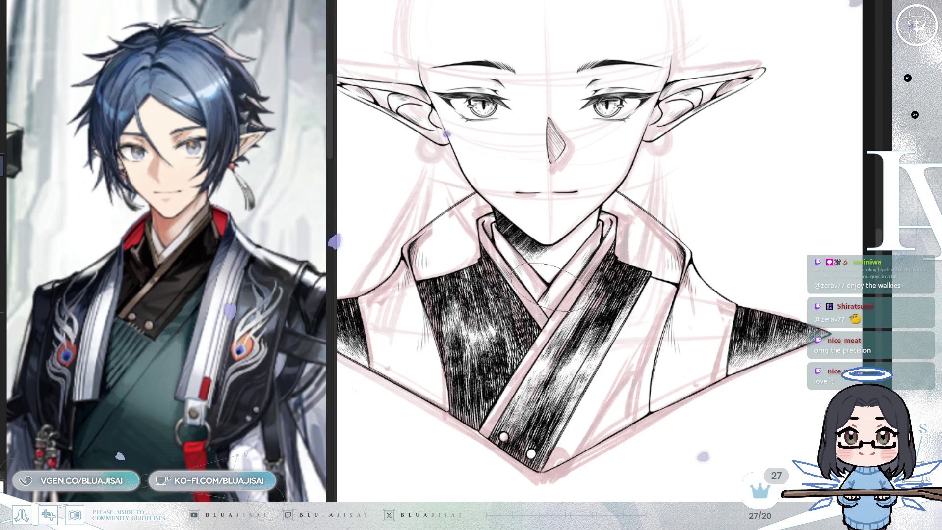
scroll(706, 239, "down", 2)
scroll(706, 239, "up", 2)
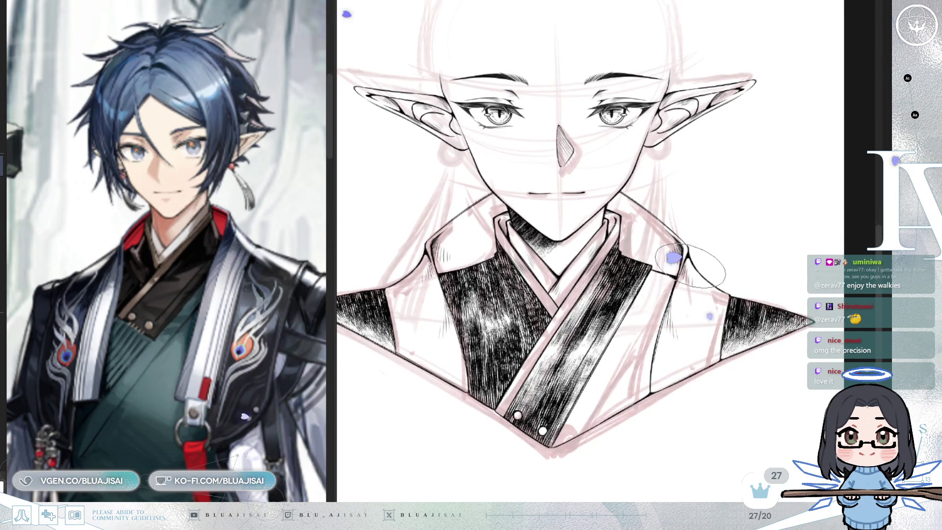
scroll(725, 266, "up", 2)
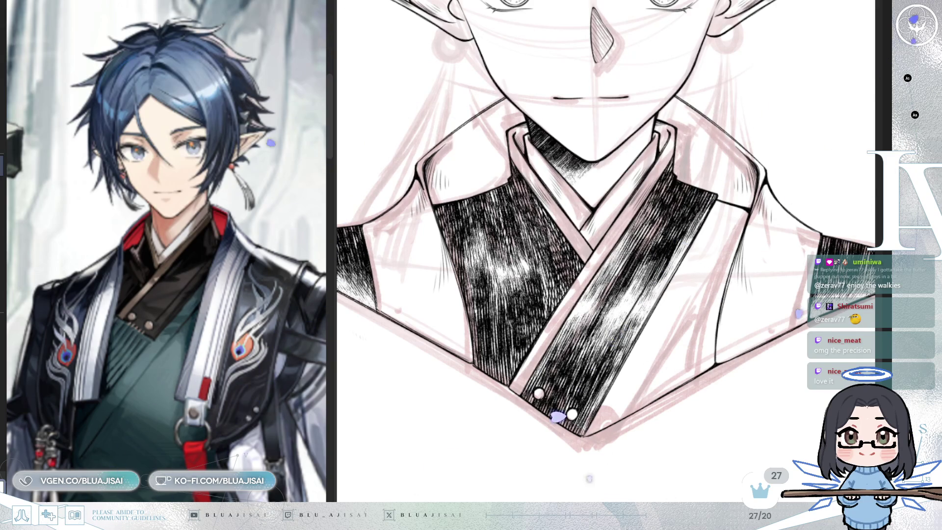
- Hide the pink sketch layer and rotate the view until the collar and sash lie flat
scroll(670, 319, "up", 4)
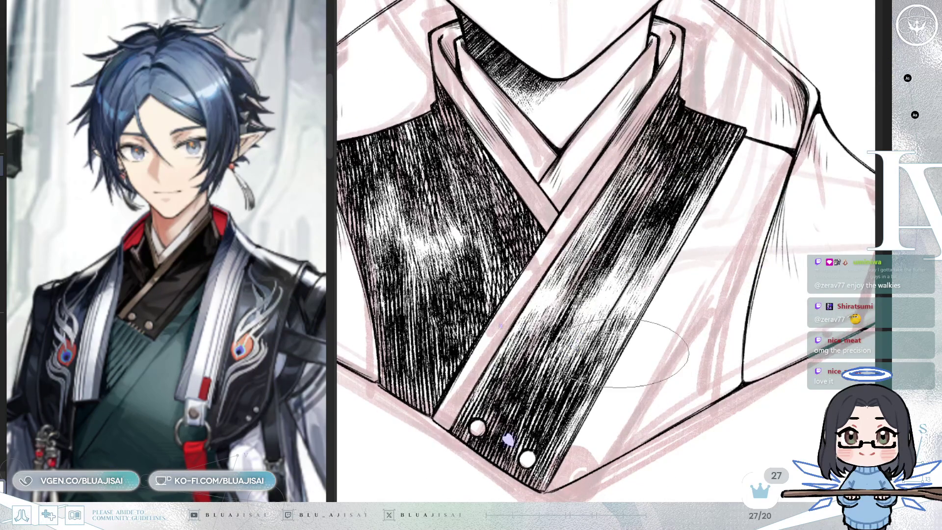
key("ctrl+h")
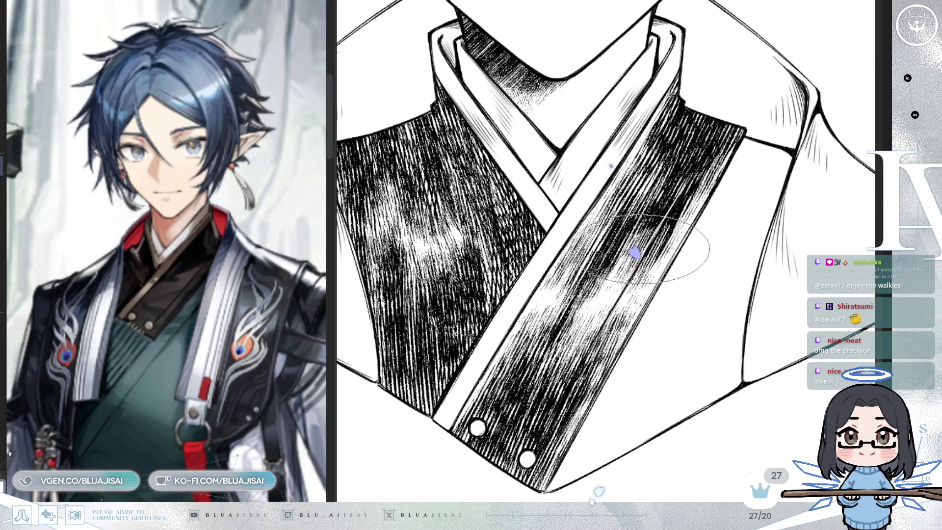
left_click_drag(651, 259, 643, 282)
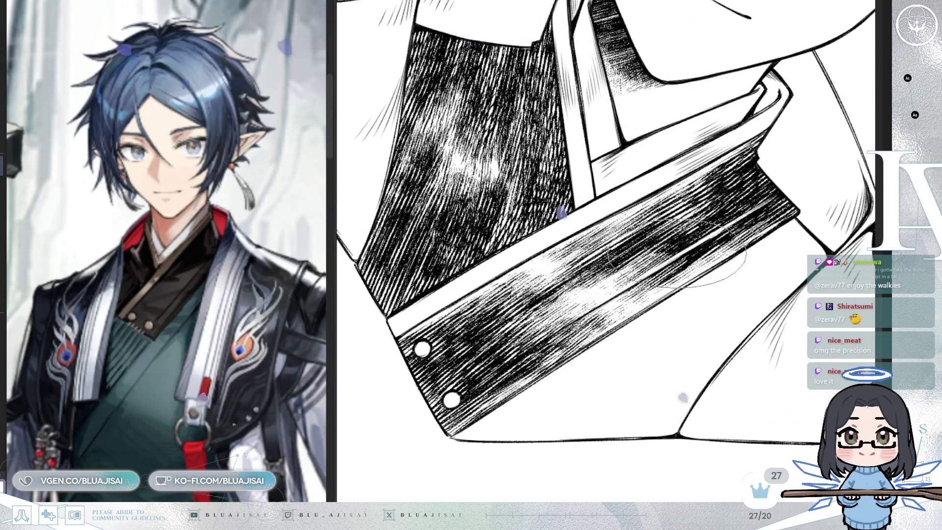
left_click_drag(569, 329, 559, 339)
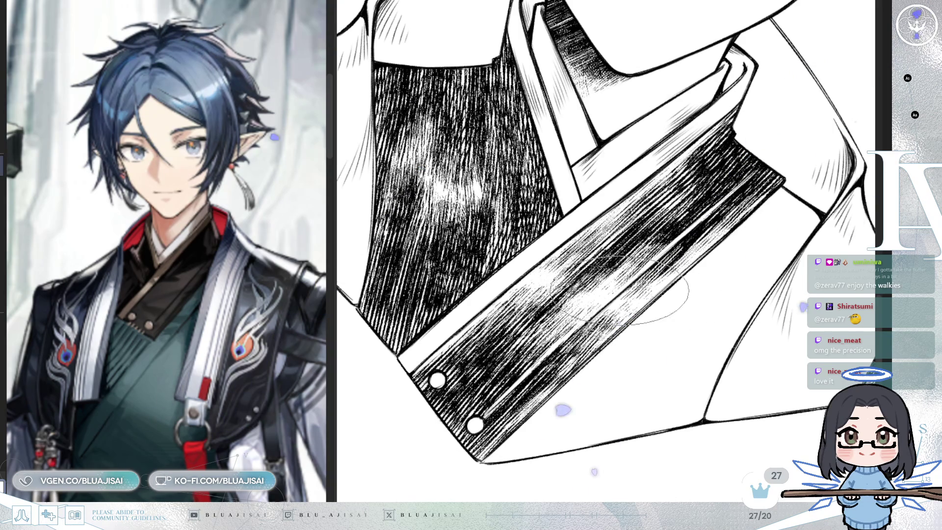
left_click_drag(625, 275, 554, 354)
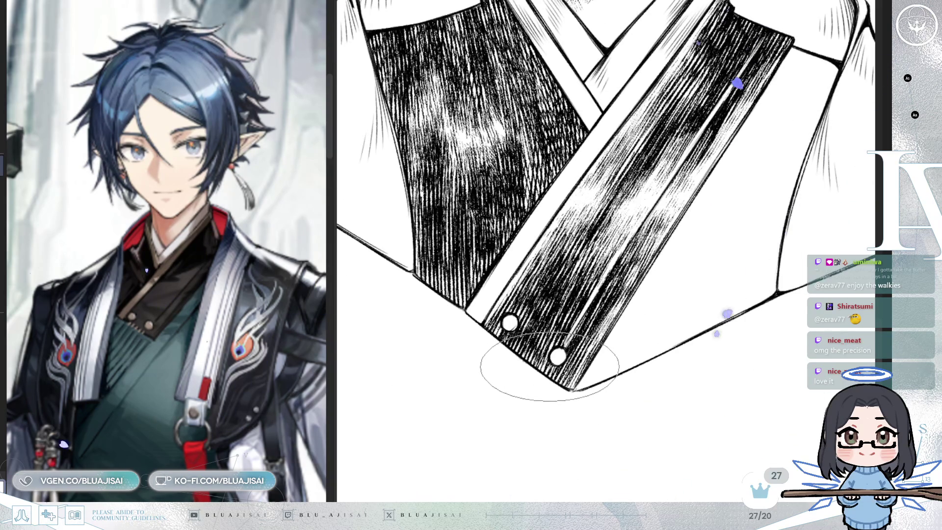
scroll(677, 228, "up", 2)
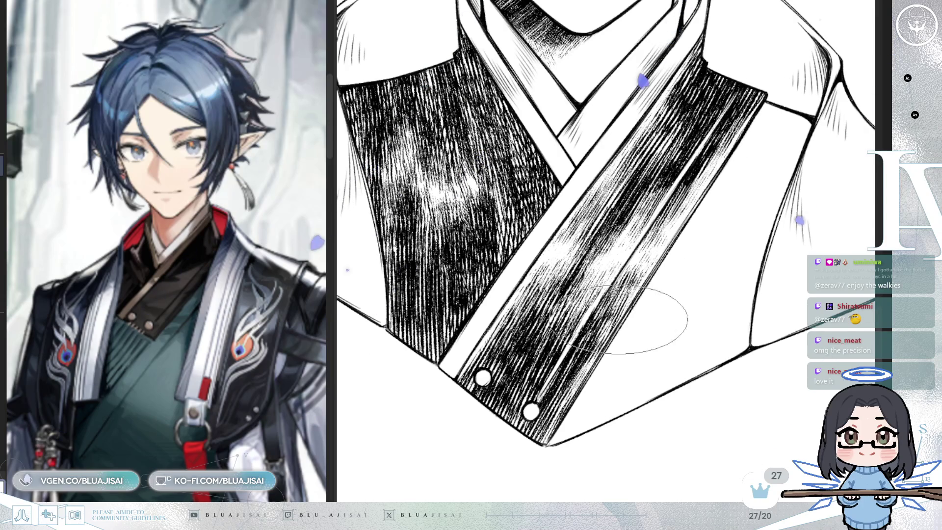
- Mirror the view to check the upper collar, then flip back and frame chin and collar
key("m")
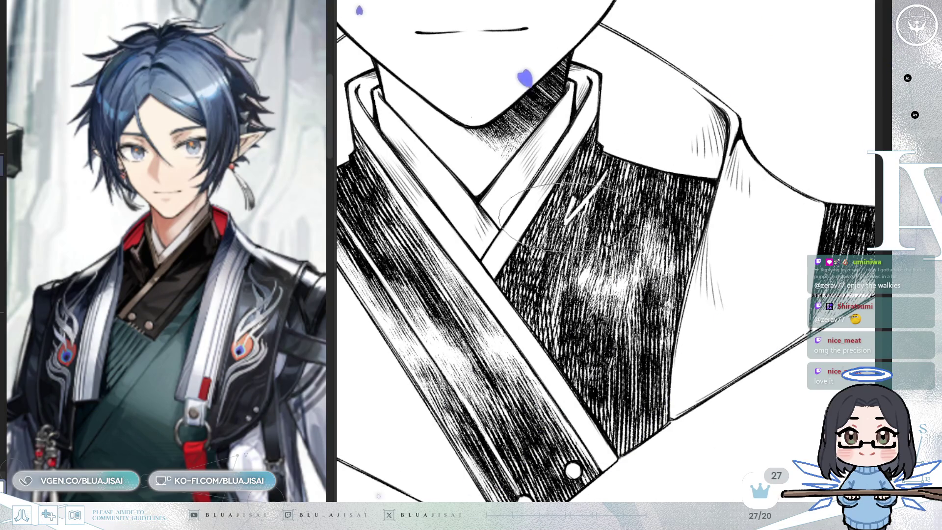
left_click_drag(572, 206, 604, 166)
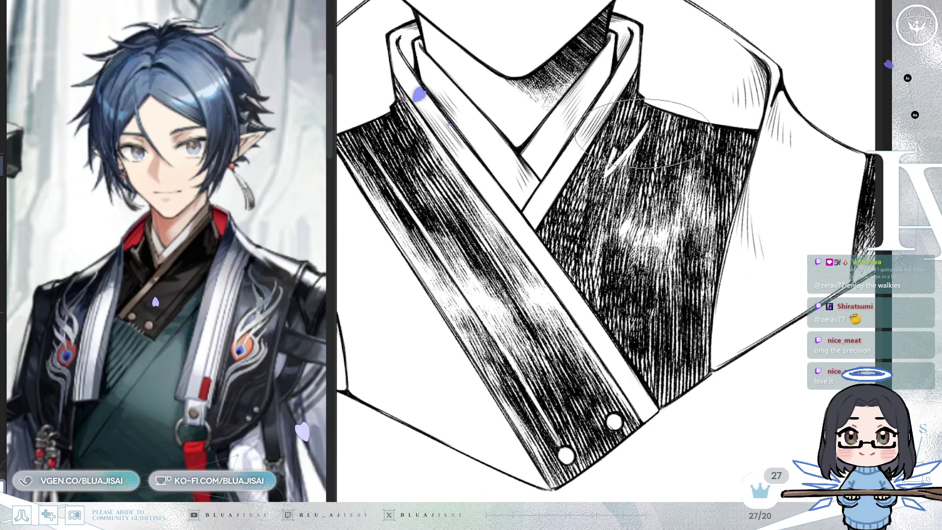
key("h")
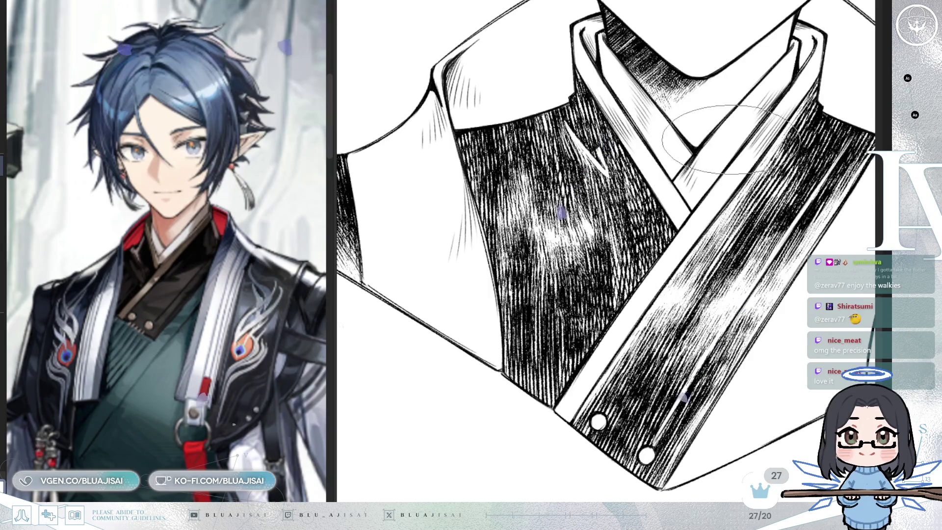
left_click_drag(687, 123, 613, 181)
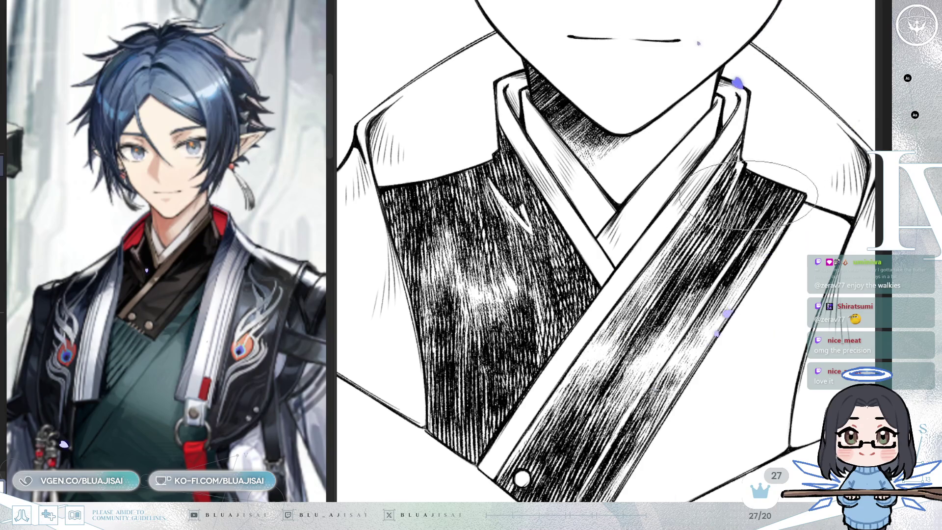
scroll(728, 216, "down", 1)
- Zoom between the shoulder tip and the full bust to review the finished inking
scroll(726, 199, "down", 2)
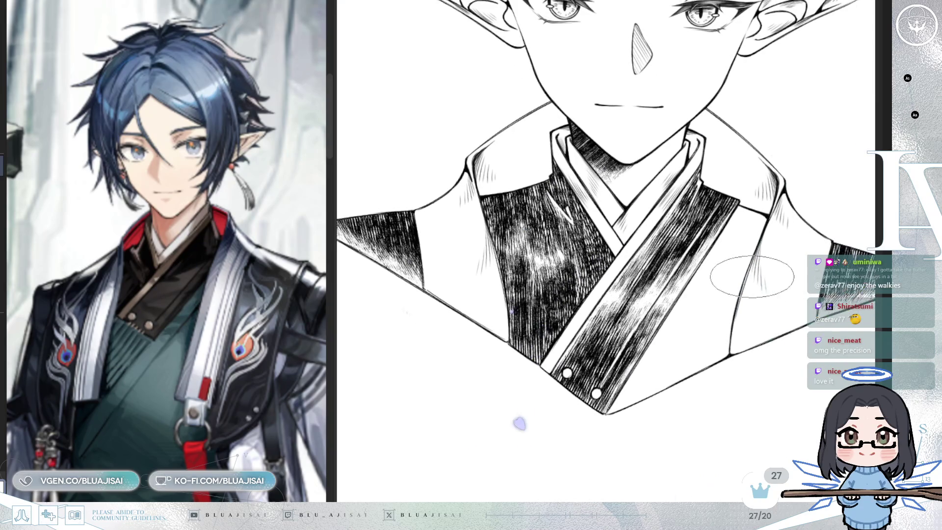
scroll(743, 316, "up", 4)
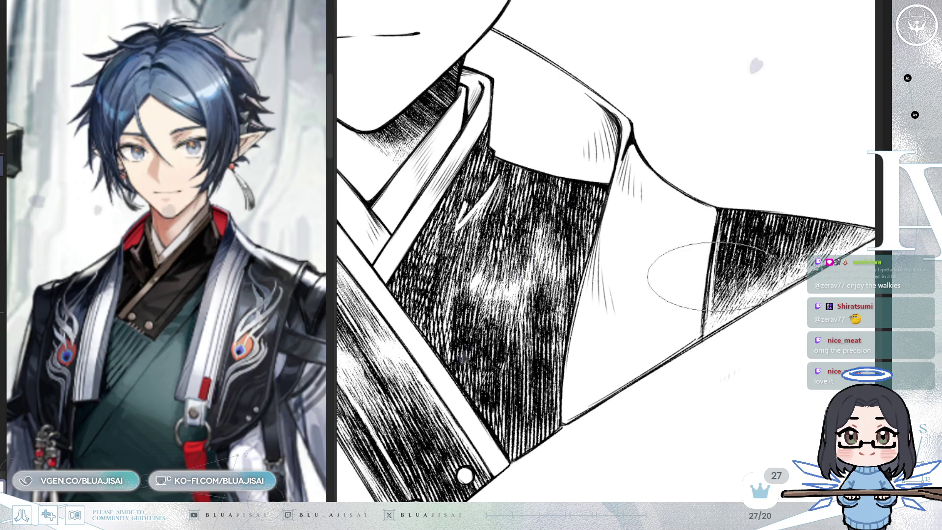
scroll(684, 254, "down", 3)
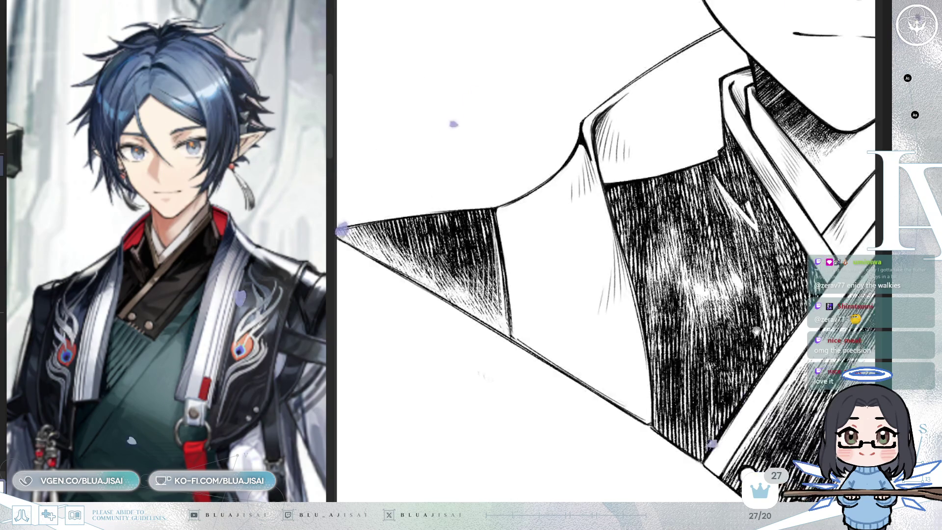
scroll(594, 312, "up", 3)
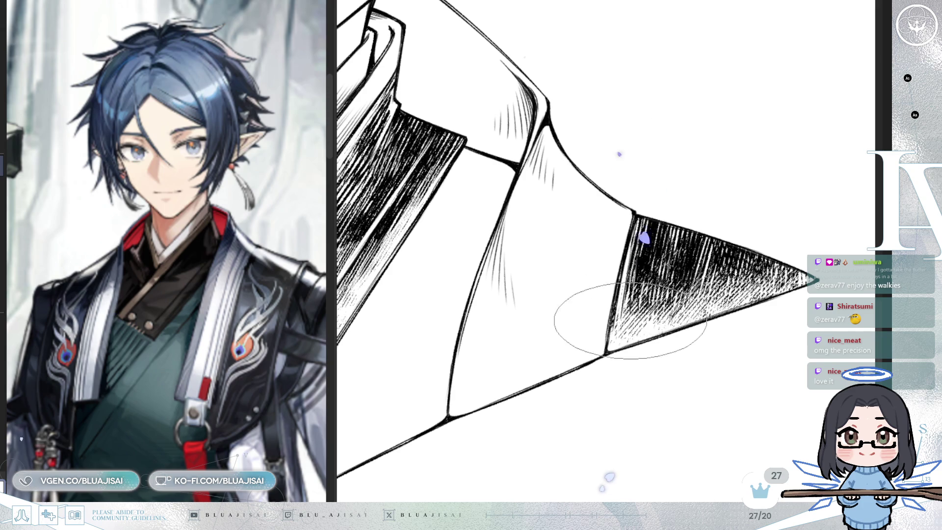
scroll(643, 314, "down", 5)
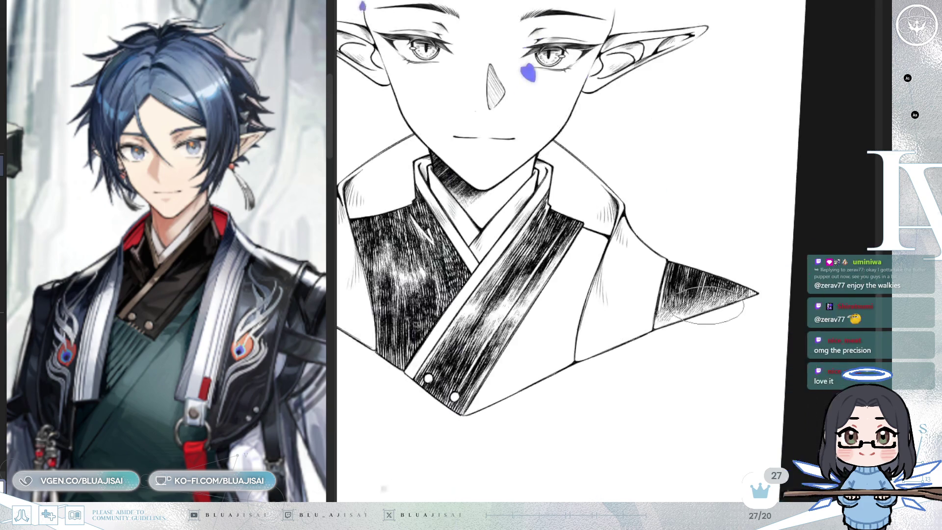
scroll(701, 301, "down", 1)
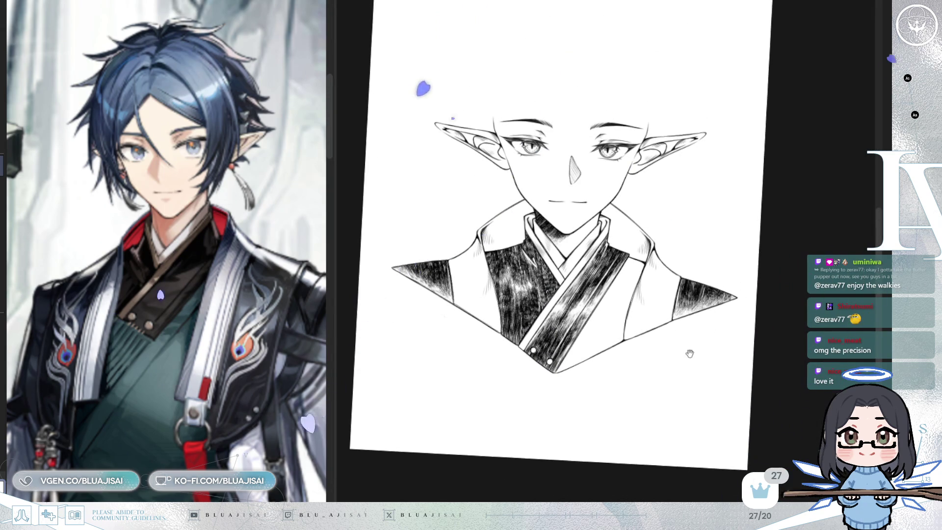
- Ease the canvas upright, reveal the pink sketch, and delete its lines inside the robe
left_click_drag(734, 342, 742, 343)
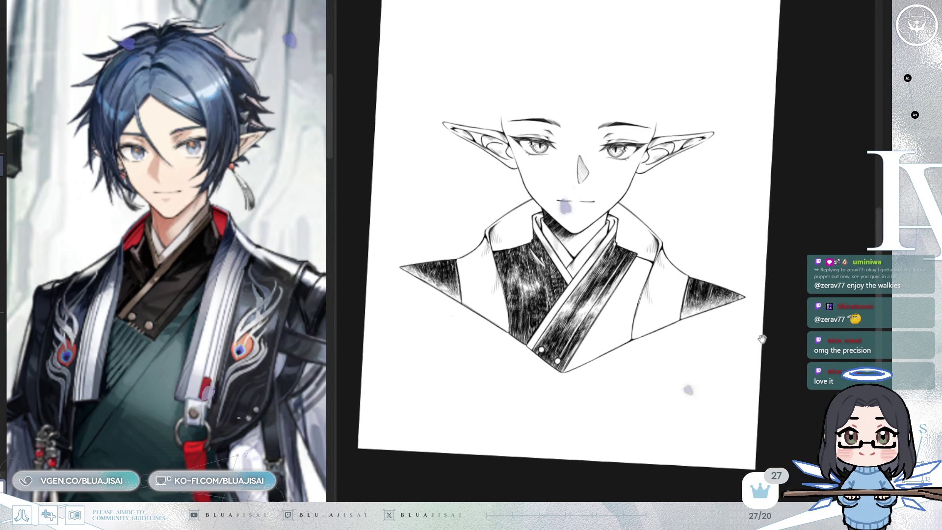
key("Delete")
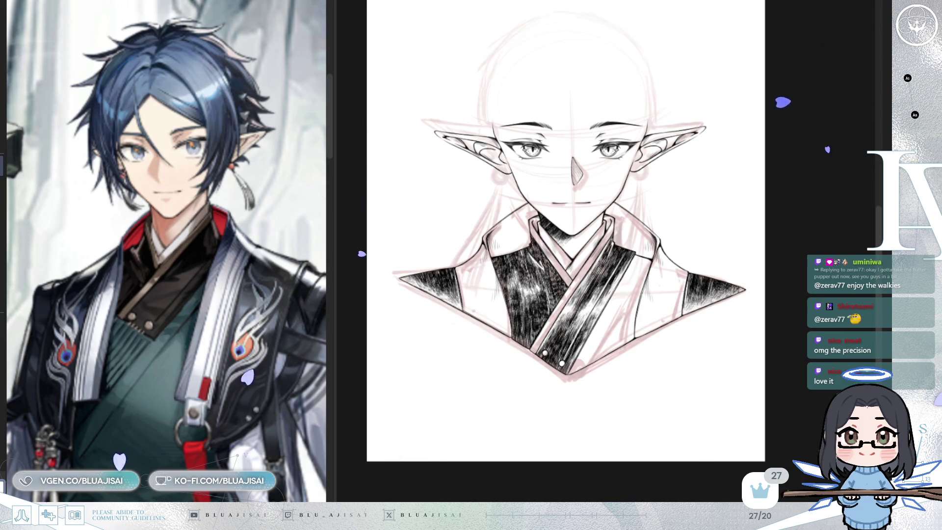
key("Delete")
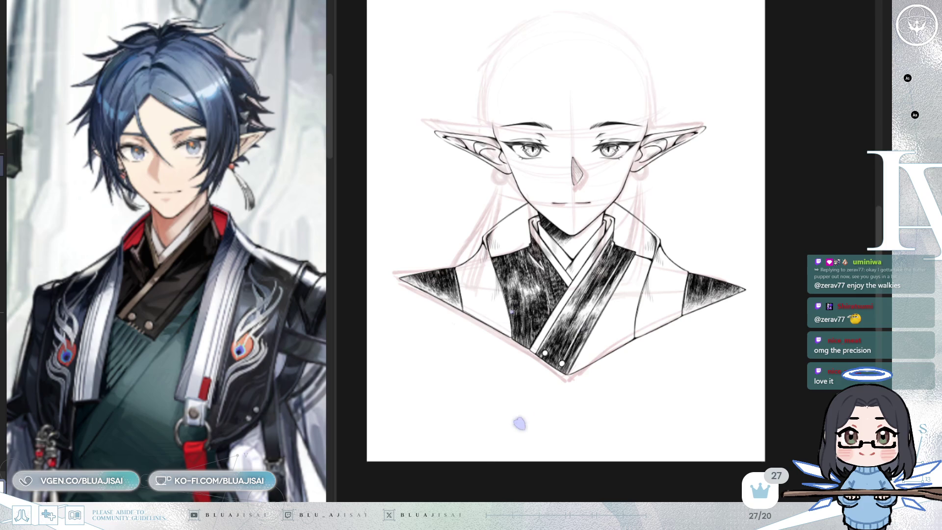
scroll(532, 59, "up", 3)
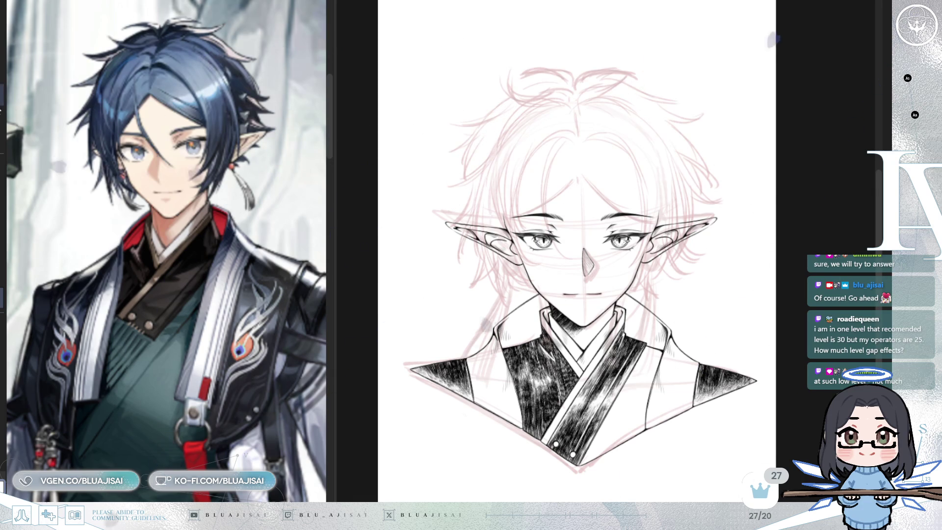
- Zoom in on the elf's head over the pink hair sketch
scroll(631, 191, "up", 1)
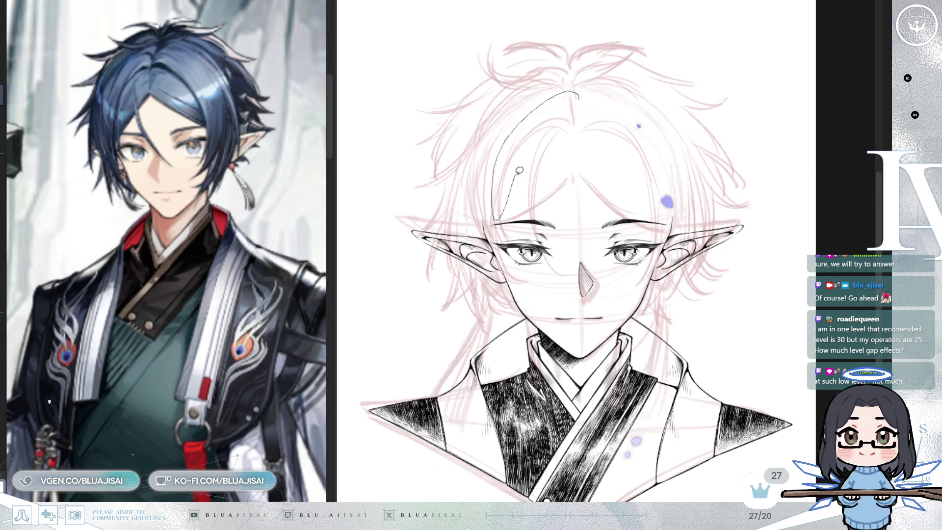
- Lasso a fringe section of the hair sketch, move it, then view the whole page
mouse_move(652, 127)
left_mouse_down()
mouse_move(578, 97)
mouse_move(580, 107)
left_mouse_up()
key("ctrl+t")
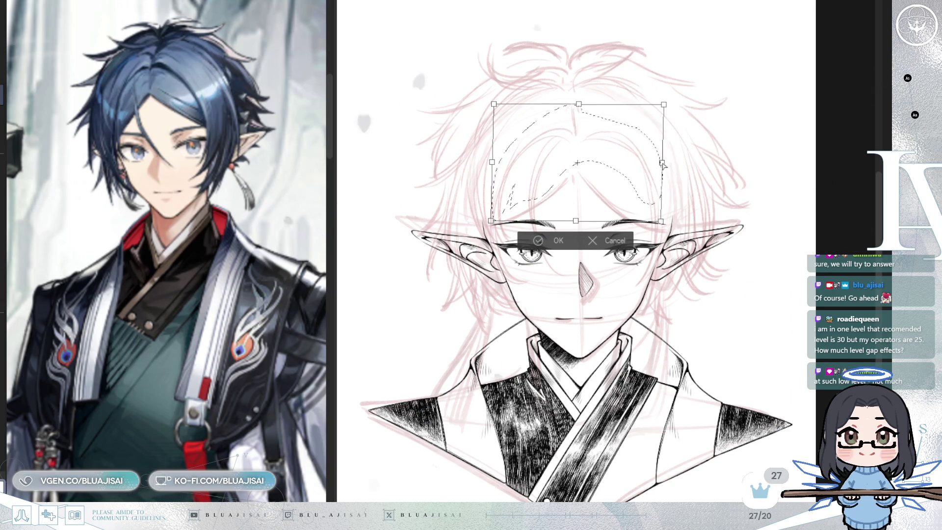
key("Return")
key("ctrl+d")
key("ctrl+minus")
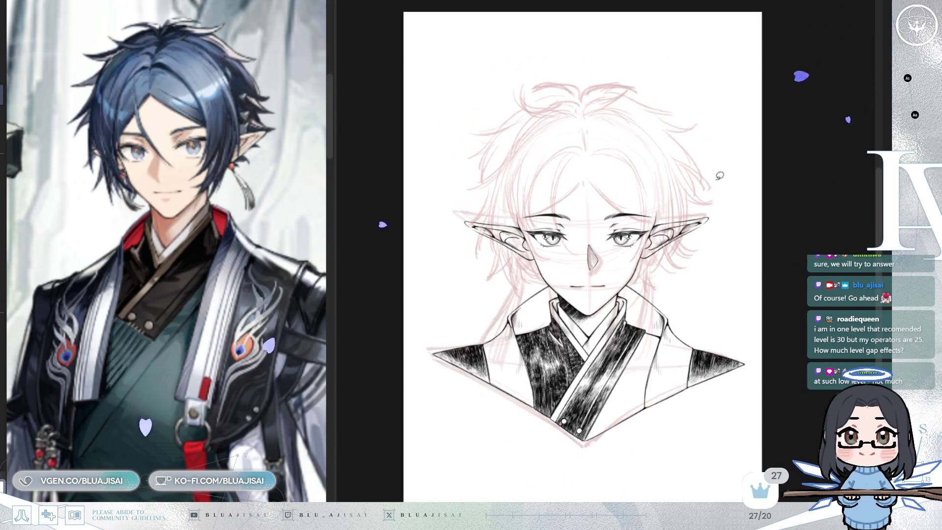
scroll(709, 172, "up", 1)
scroll(726, 181, "left", 3)
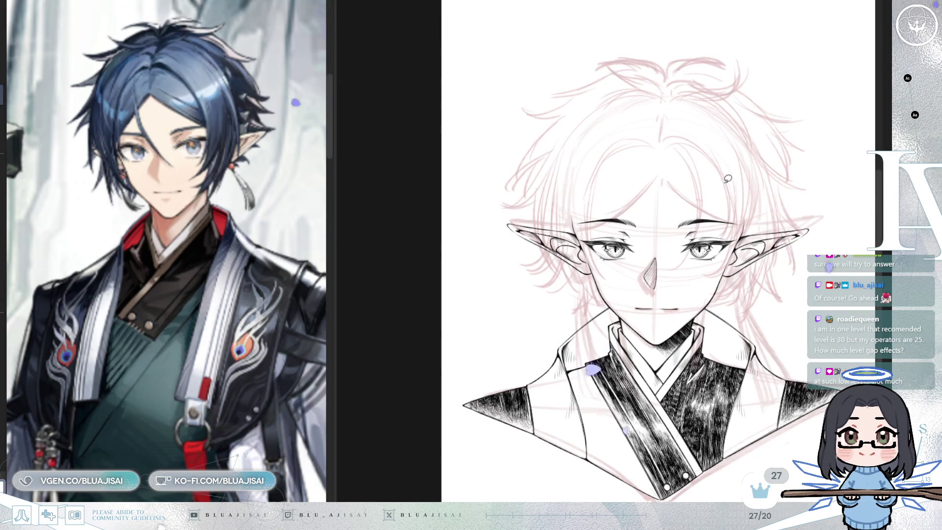
scroll(728, 179, "right", 3)
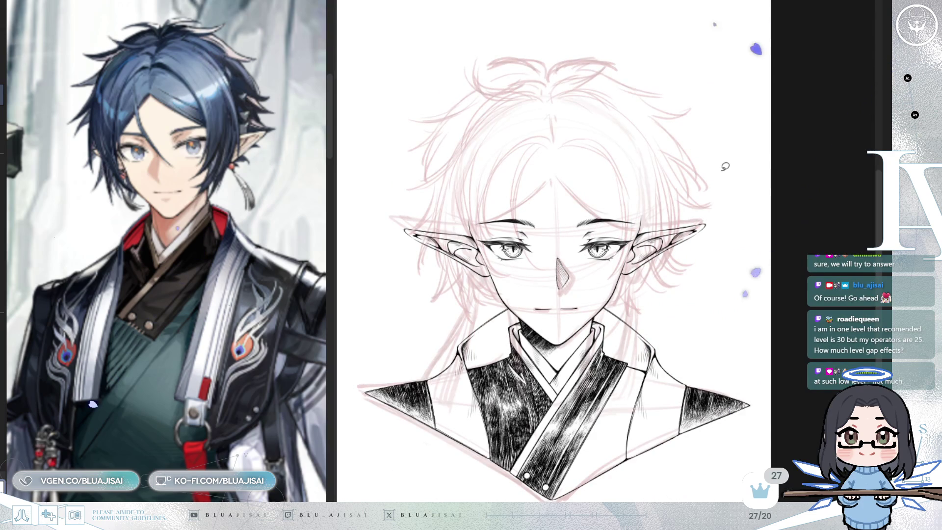
- Squash and skew the head sketch slightly shorter, checking it mirrored, and confirm
key("ctrl+t")
left_click_drag(561, 57, 562, 65)
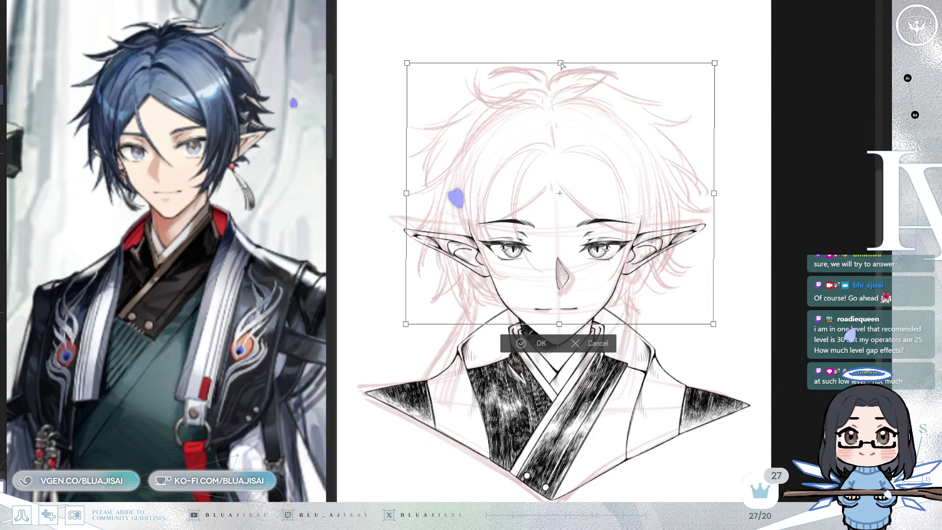
left_click_drag(714, 194, 712, 201)
left_click_drag(712, 69, 711, 72)
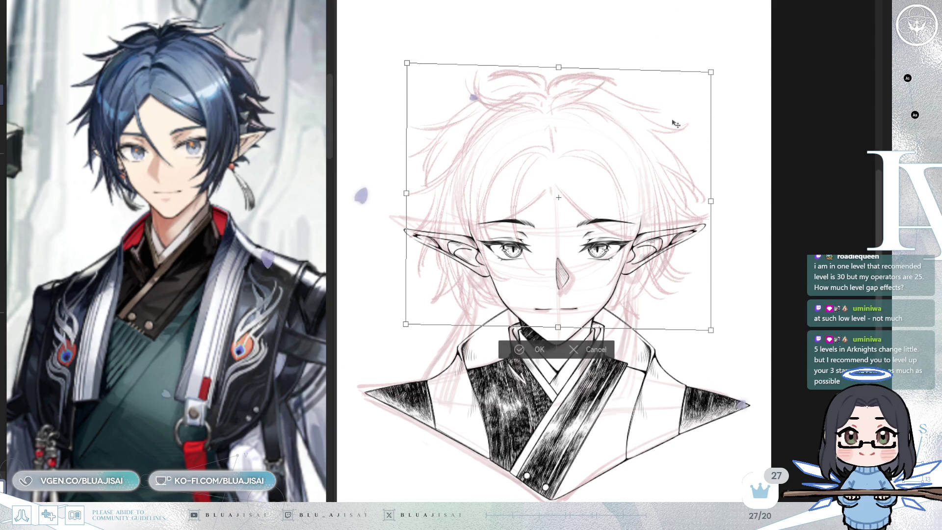
key("h")
key("h")
key("h")
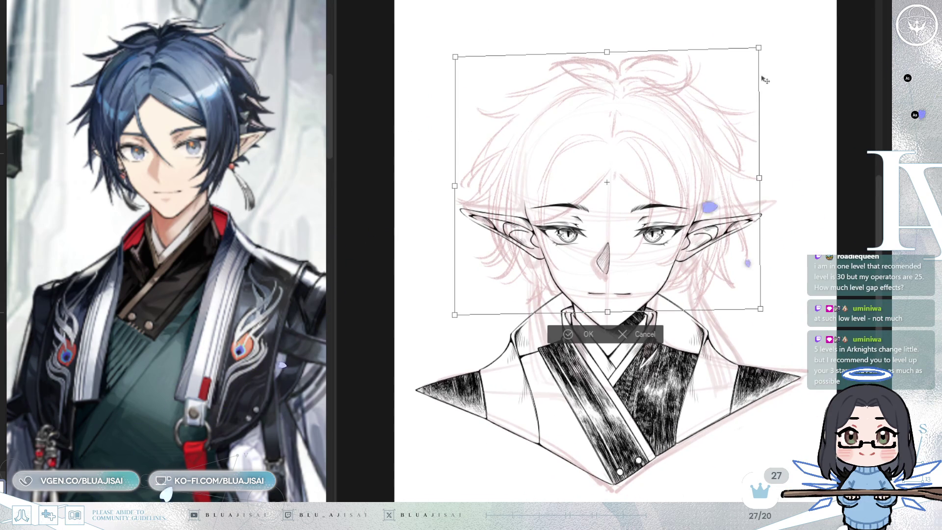
left_click_drag(758, 49, 755, 51)
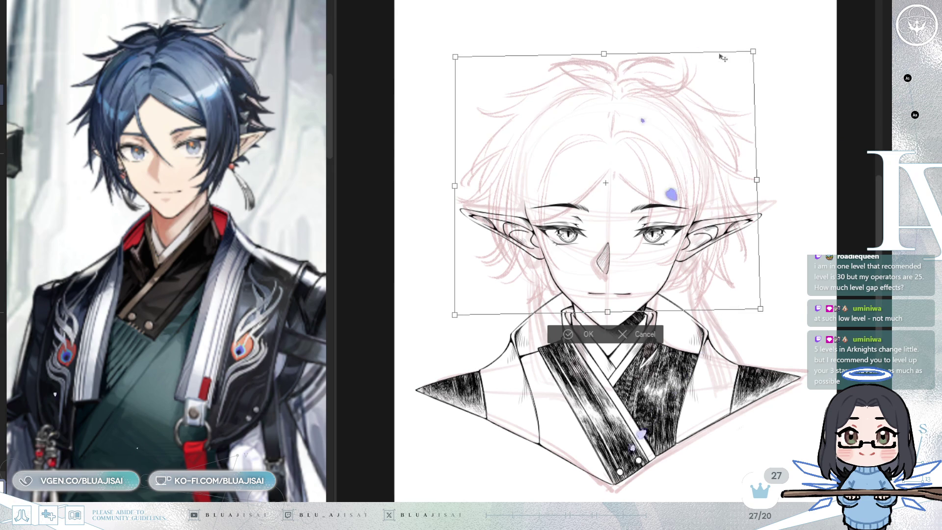
left_click_drag(605, 56, 605, 57)
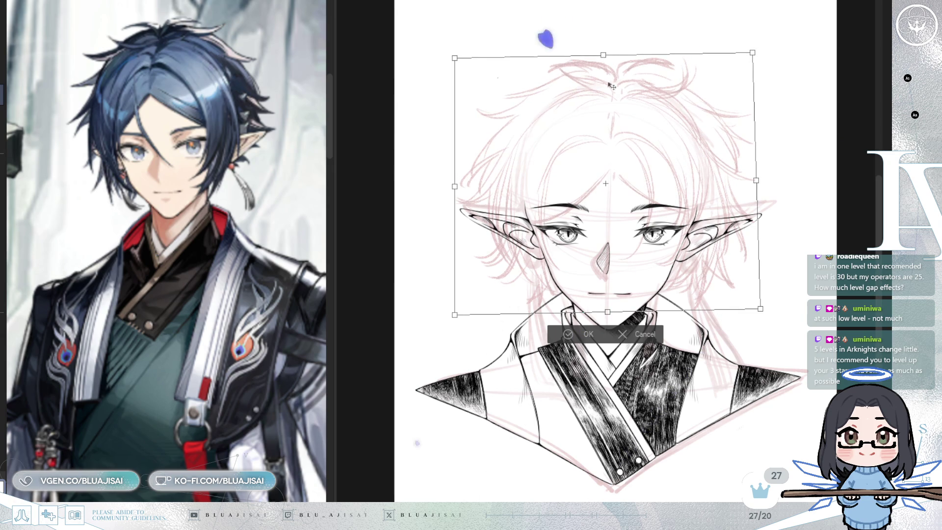
key("Return")
key("ctrl+0")
scroll(698, 234, "up", 5)
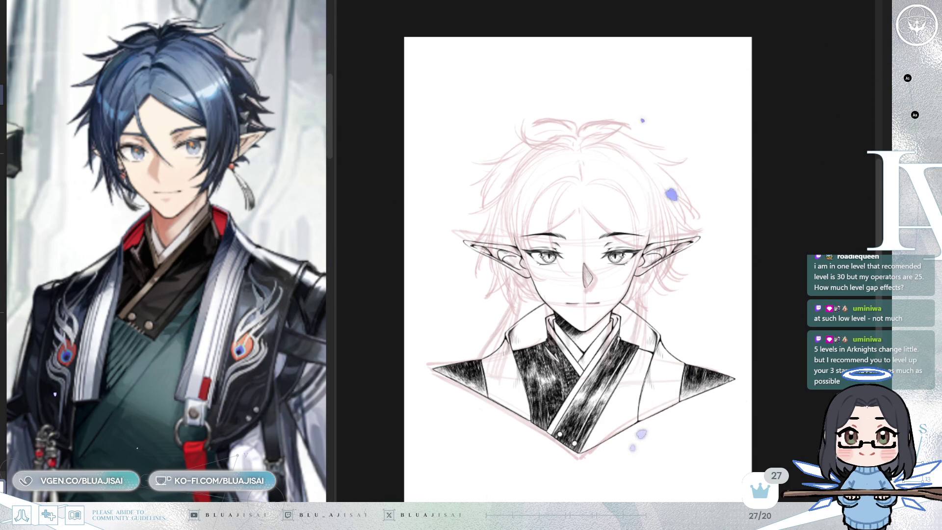
- Fade the line art to light grey and zoom in on the face and hair
key("3")
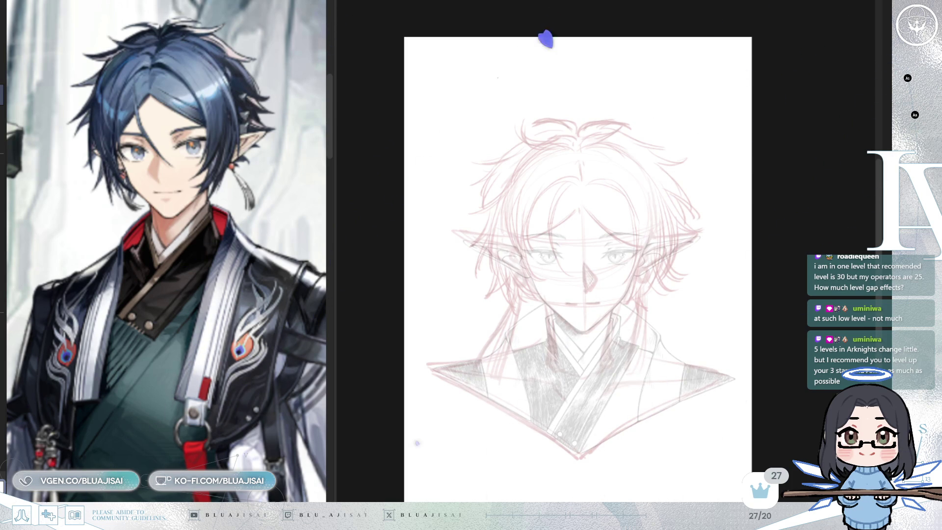
key("ctrl+z")
scroll(579, 245, "up", 3)
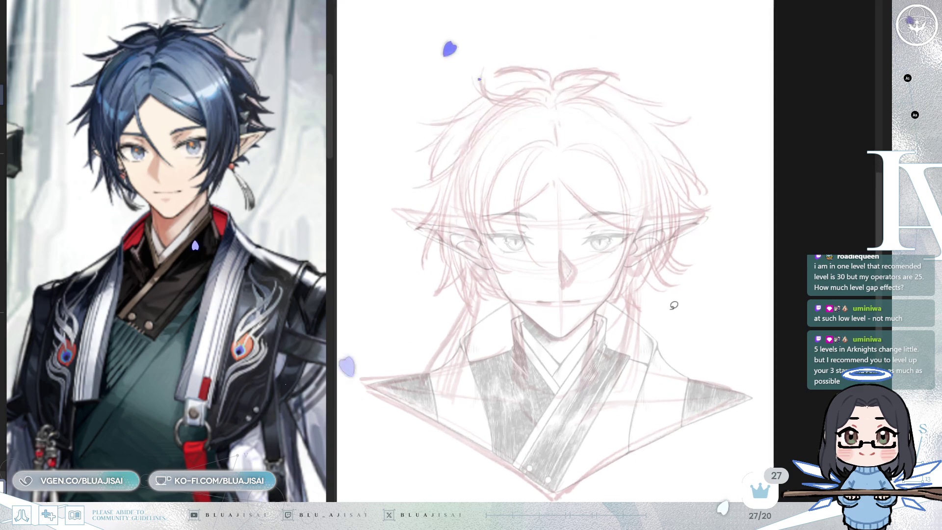
left_click_drag(570, 385, 644, 373)
scroll(644, 373, "up", 1)
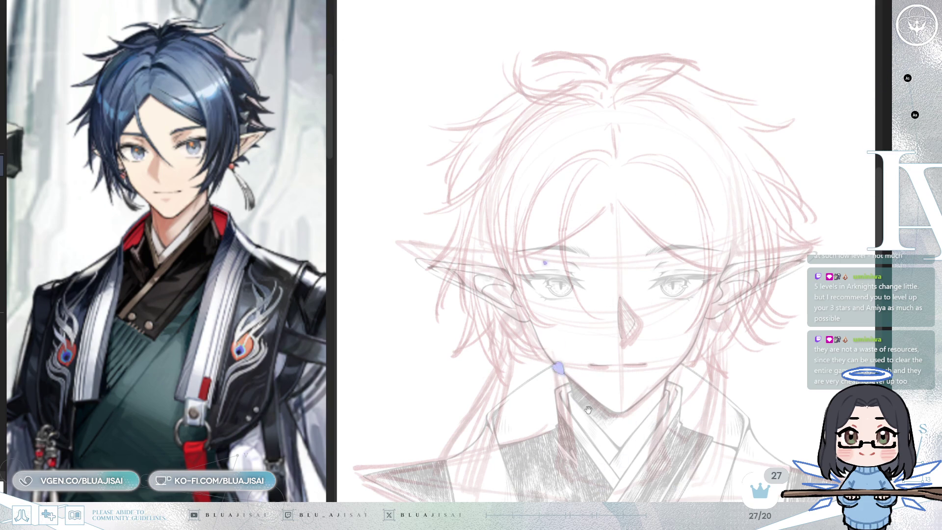
left_click_drag(586, 408, 601, 388)
scroll(603, 385, "up", 1)
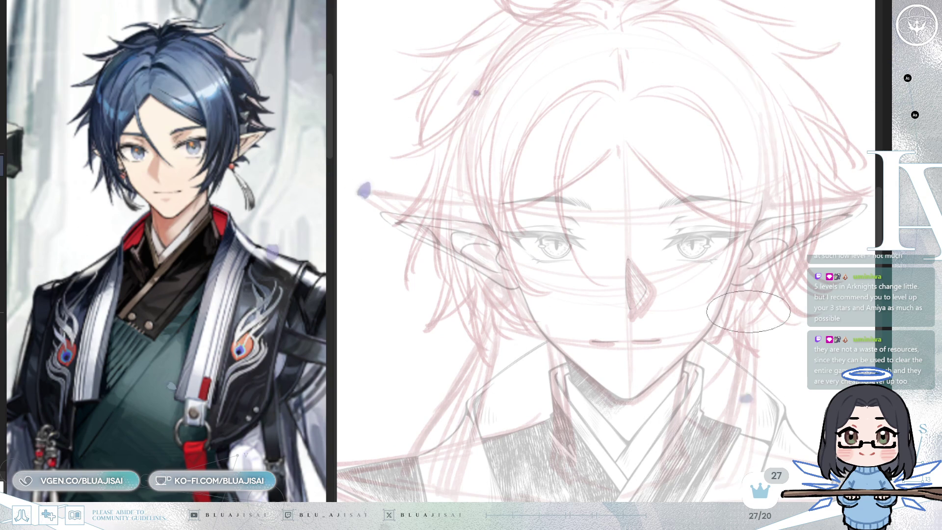
- Free-transform the head sketch, raising its right side and pulling out the bottom-left corner
key("ctrl+t")
left_click_drag(860, 178, 861, 169)
left_click_drag(374, 387, 371, 396)
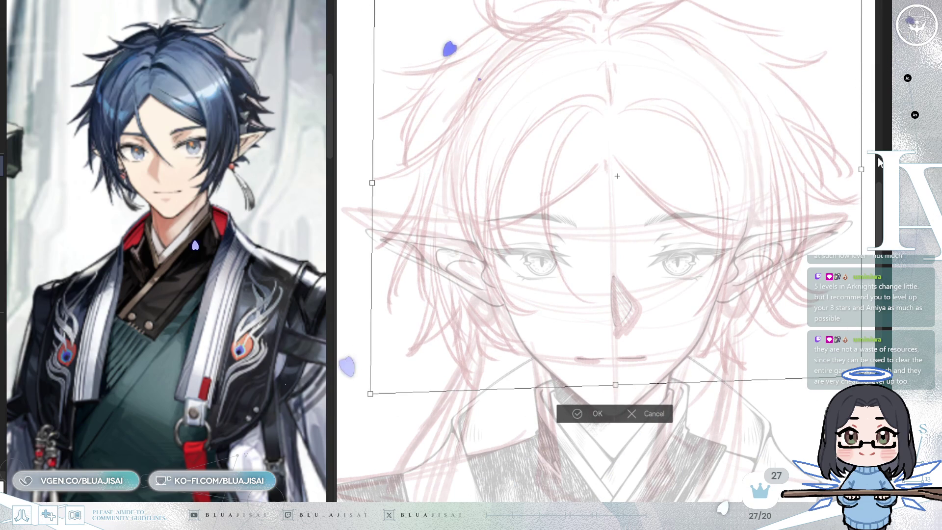
- Commit the transform, then pull the top of the head sketch slightly down and apply it
key("Return")
left_click_drag(763, 214, 752, 285)
key("ctrl+t")
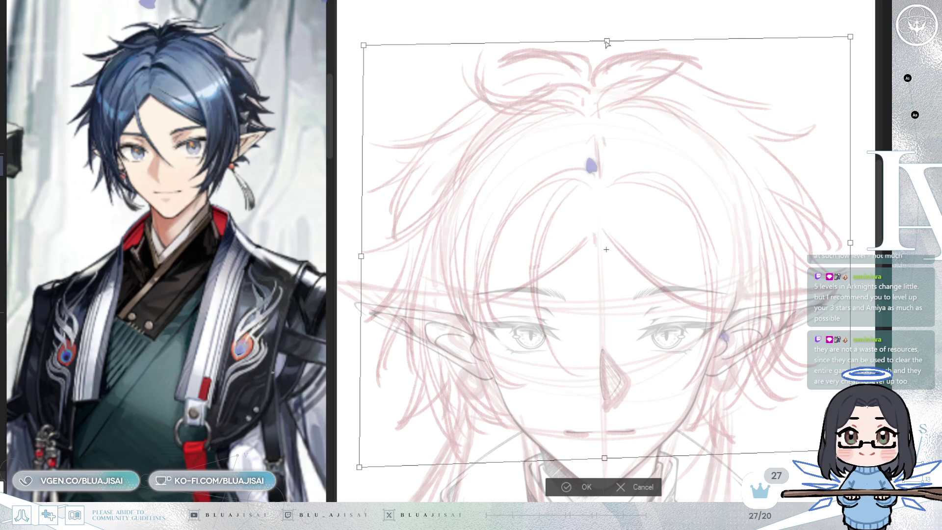
left_click_drag(606, 43, 605, 45)
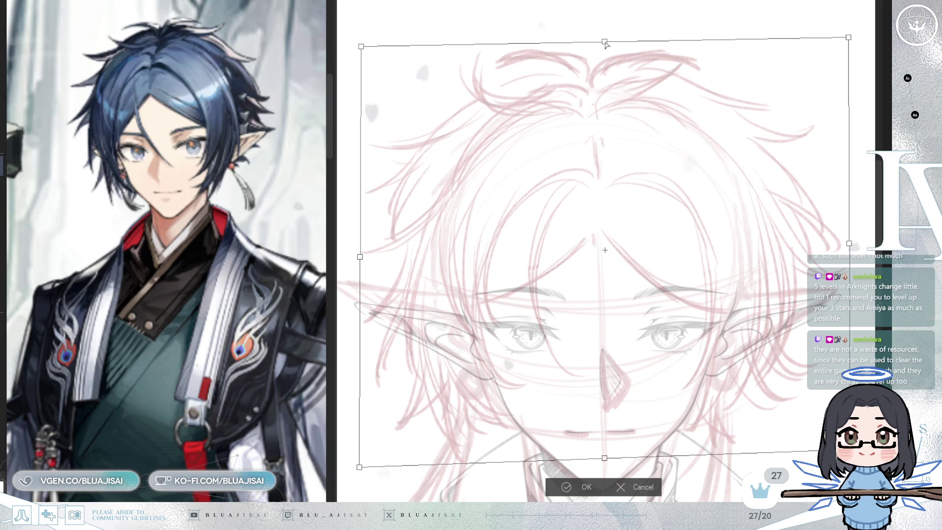
left_click(550, 495)
left_click_drag(755, 324, 748, 281)
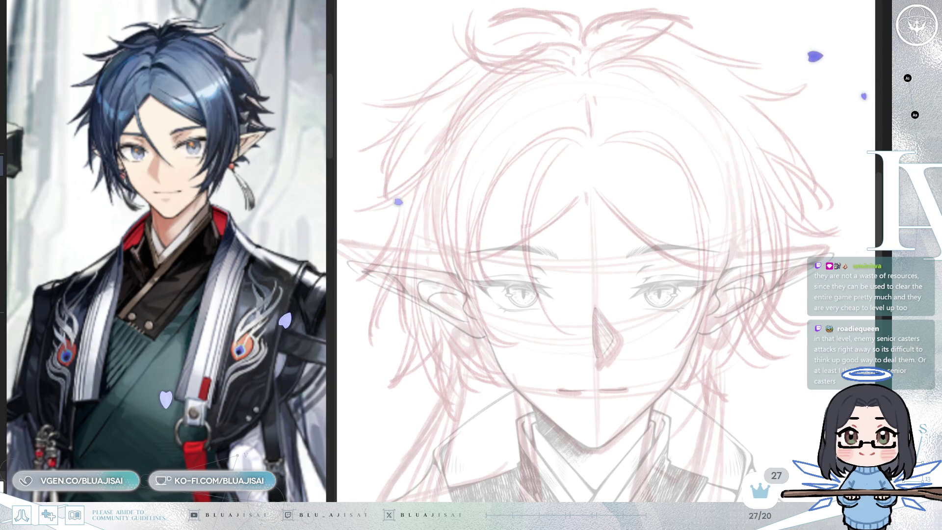
- Rotate the view and ink a long hair line down from the forehead, redrawn and thickened
scroll(596, 185, "up", 1)
mouse_move(595, 200)
left_mouse_down()
mouse_move(626, 164)
mouse_move(737, 145)
mouse_move(725, 199)
mouse_move(641, 168)
left_mouse_up()
left_click_drag(641, 221, 630, 143)
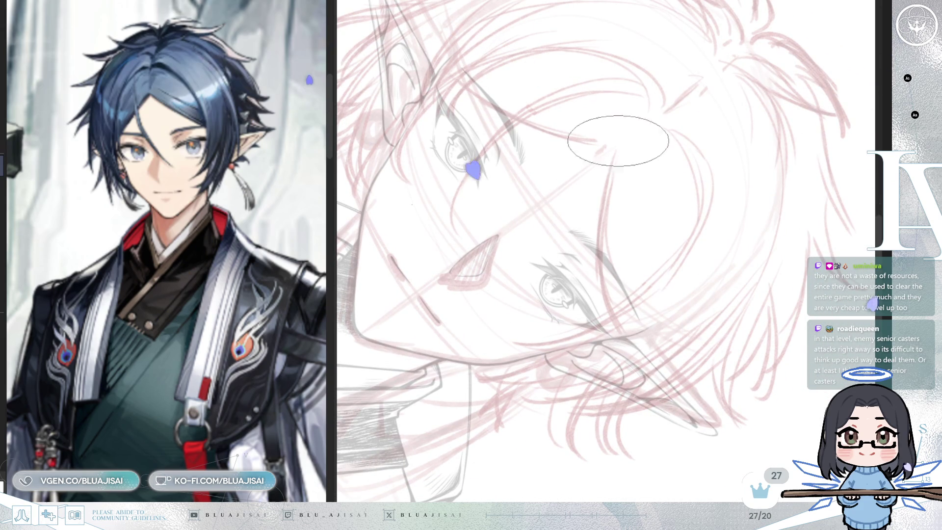
left_click_drag(615, 145, 608, 328)
key("ctrl+z")
left_click_drag(614, 146, 608, 314)
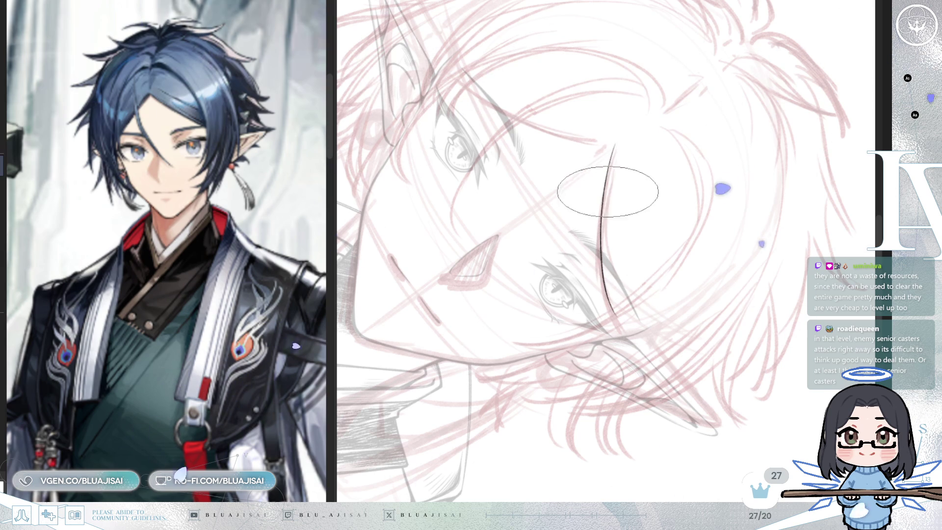
left_click_drag(613, 147, 616, 324)
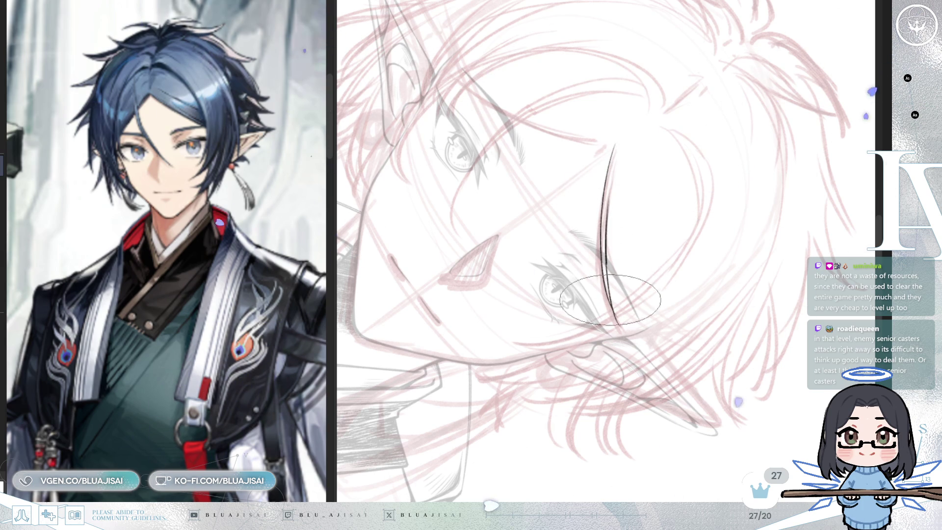
- Rotate back toward upright and draw a short parting line up to the hairline
mouse_move(640, 216)
left_mouse_down()
mouse_move(636, 199)
mouse_move(729, 151)
mouse_move(695, 206)
left_mouse_up()
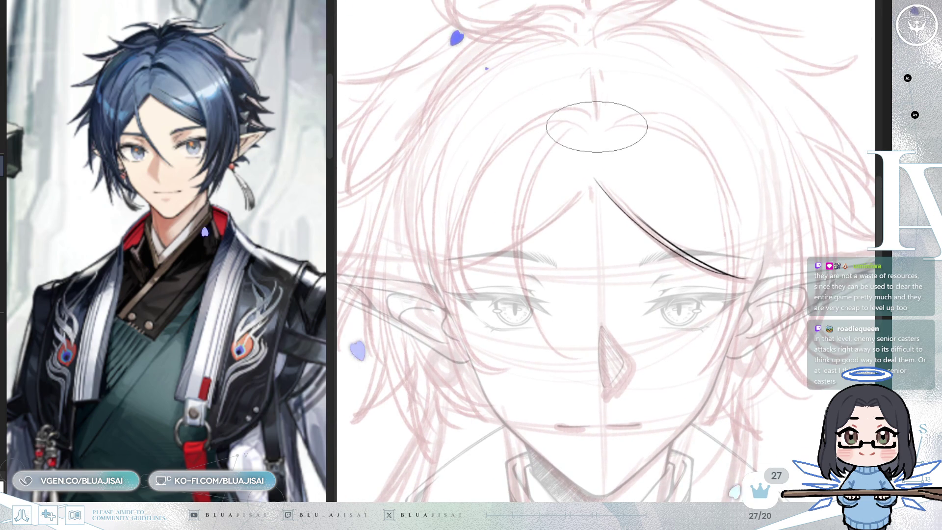
left_click_drag(596, 123, 596, 155)
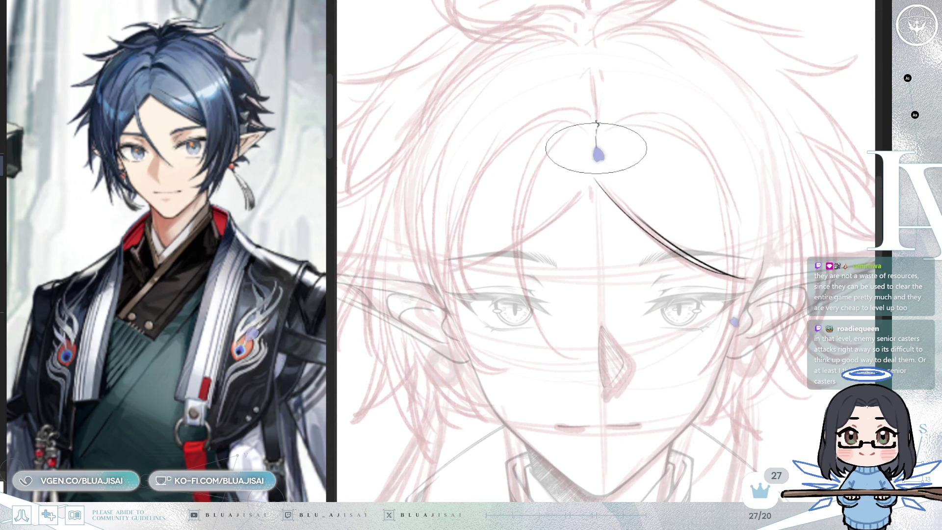
scroll(635, 91, "up", 1)
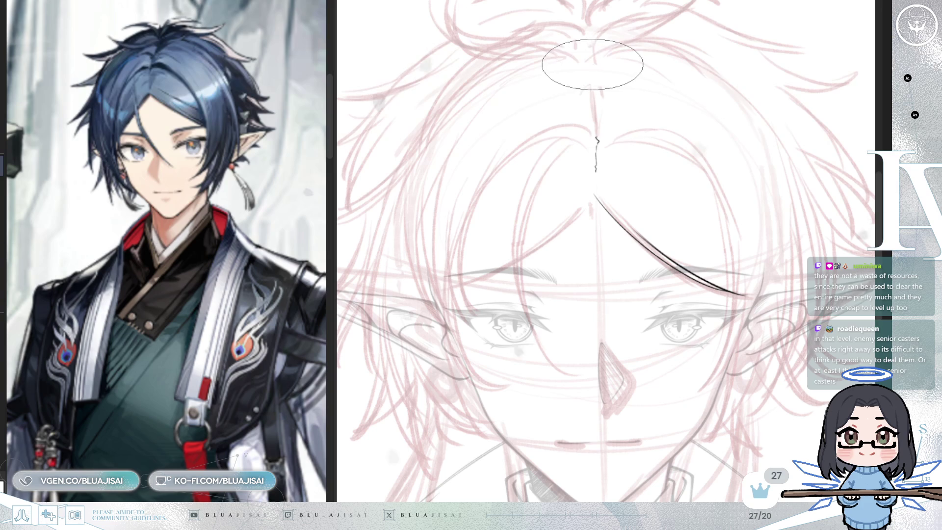
left_click_drag(594, 92, 595, 130)
scroll(743, 187, "down", 1)
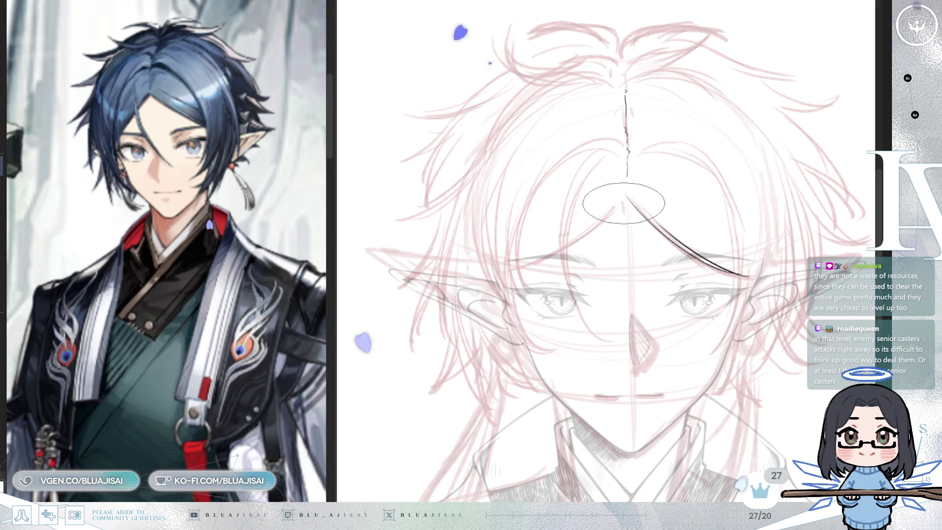
- Try several left bang strokes from the forehead apex, undoing each while rotating the canvas
mouse_move(624, 196)
left_mouse_down()
mouse_move(516, 271)
mouse_move(622, 199)
mouse_move(513, 290)
left_mouse_up()
key("ctrl+z")
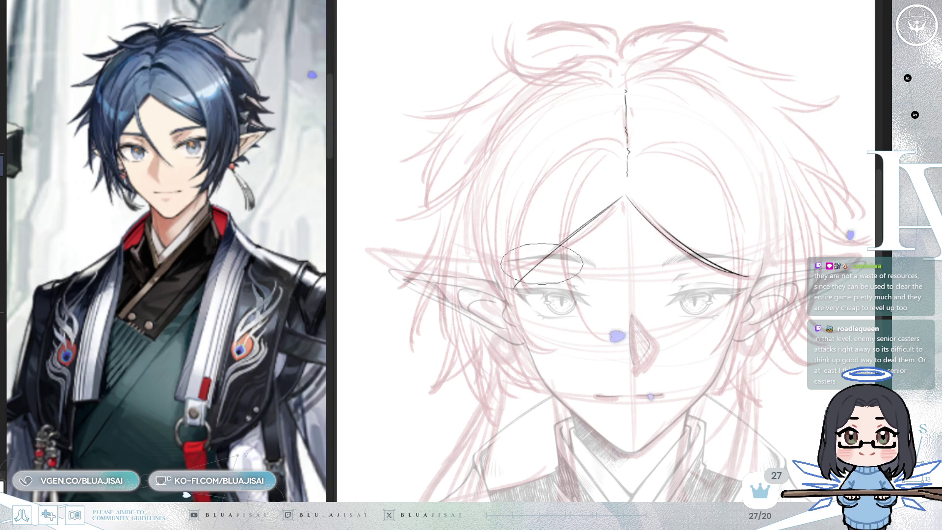
key("ctrl+z")
left_click_drag(621, 196, 468, 305)
key("ctrl+z")
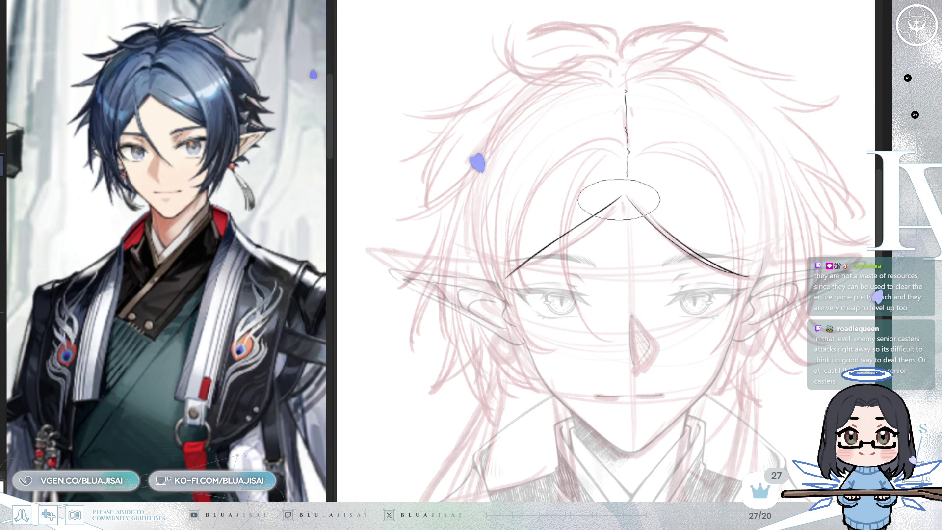
key("minus")
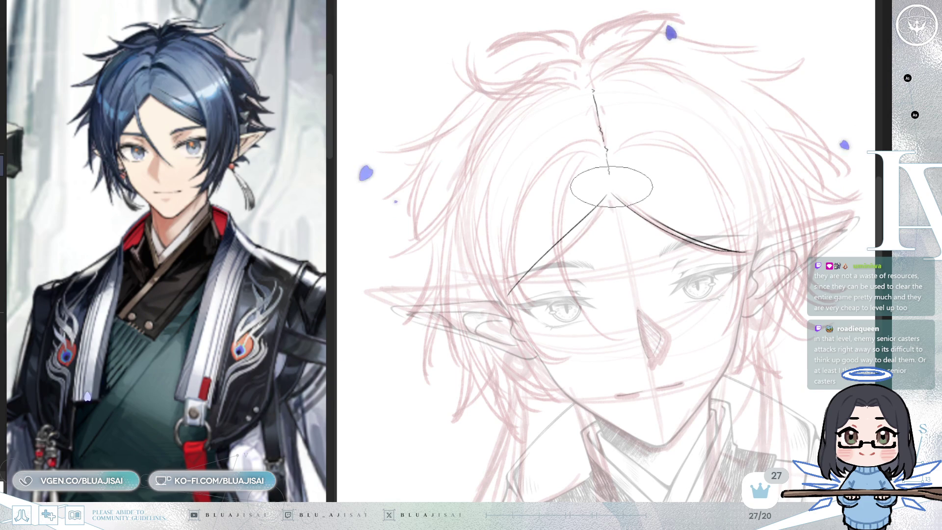
key("ctrl+z")
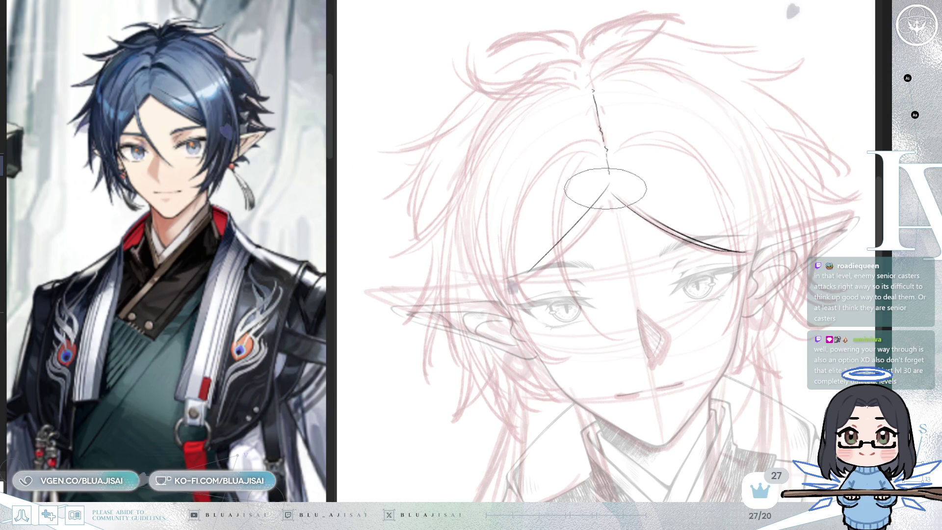
key("asciicircum")
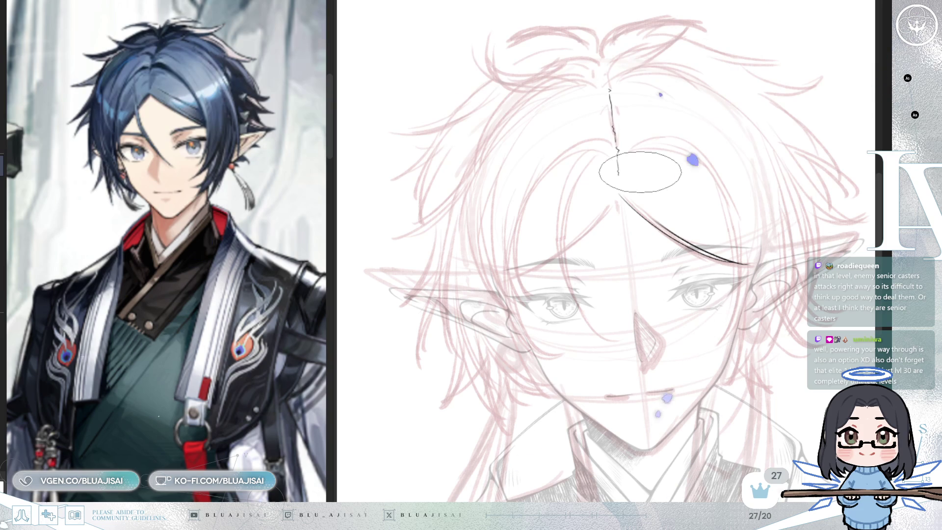
key("asciicircum")
key("asciicircum")
key("asciicircum")
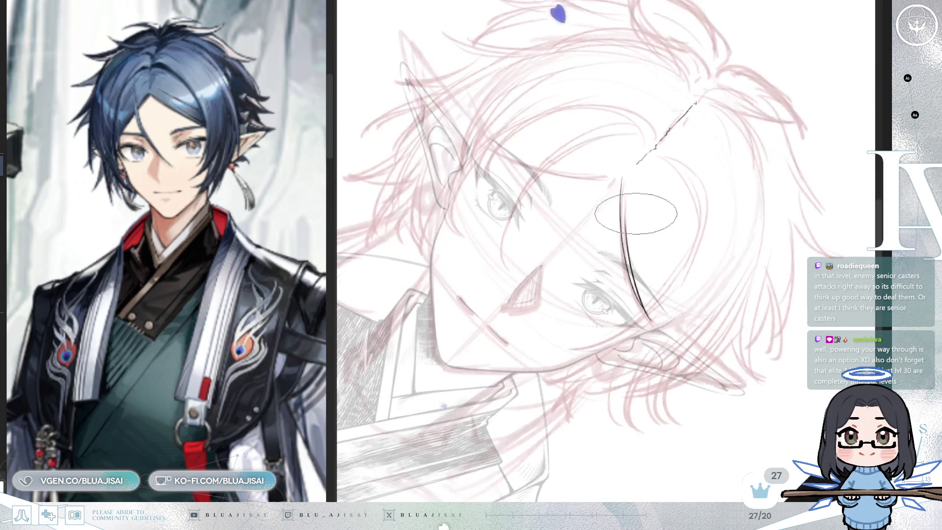
key("ctrl+z")
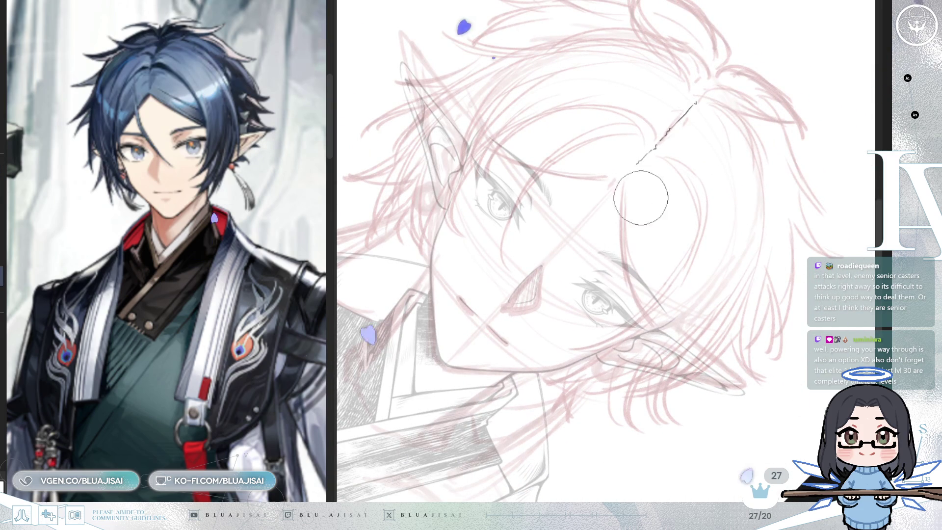
- Ink a straighter bang line downward with extending and reinforcing passes, then recentre the upright view
left_click_drag(632, 167, 638, 309)
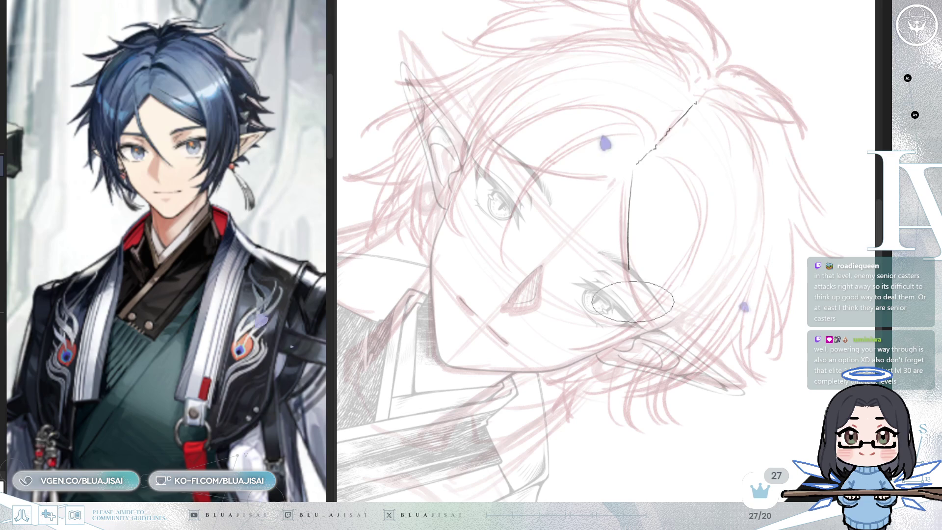
left_click_drag(637, 275, 648, 323)
left_click_drag(633, 165, 648, 314)
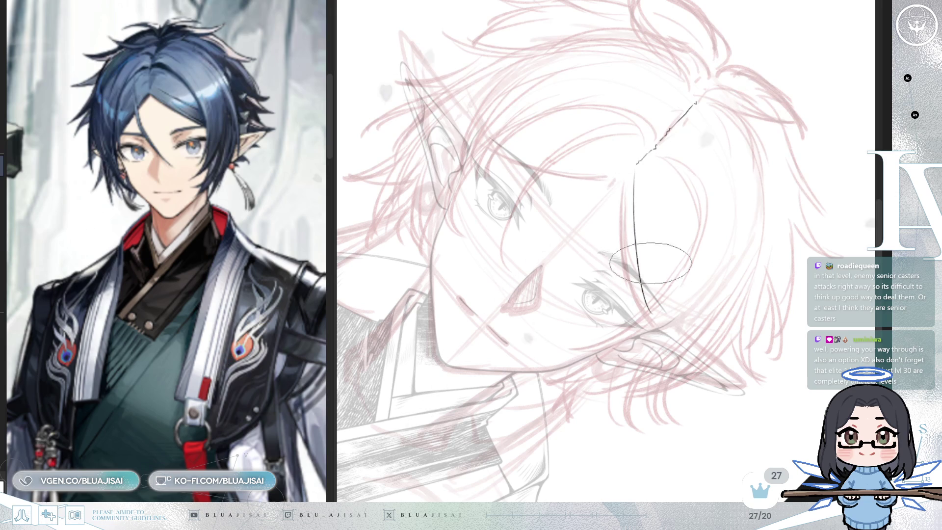
mouse_move(638, 229)
left_mouse_down()
mouse_move(630, 206)
mouse_move(599, 185)
left_mouse_up()
left_click_drag(547, 231, 623, 214)
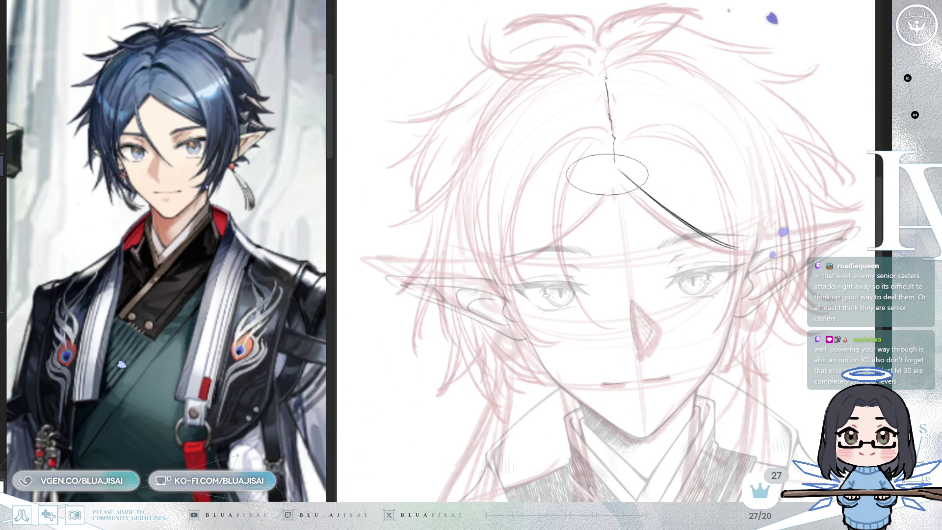
- Draw the final left bang line sweeping down-left from the V apex, refining it with repeat passes
left_click_drag(609, 168, 517, 262)
key("ctrl+z")
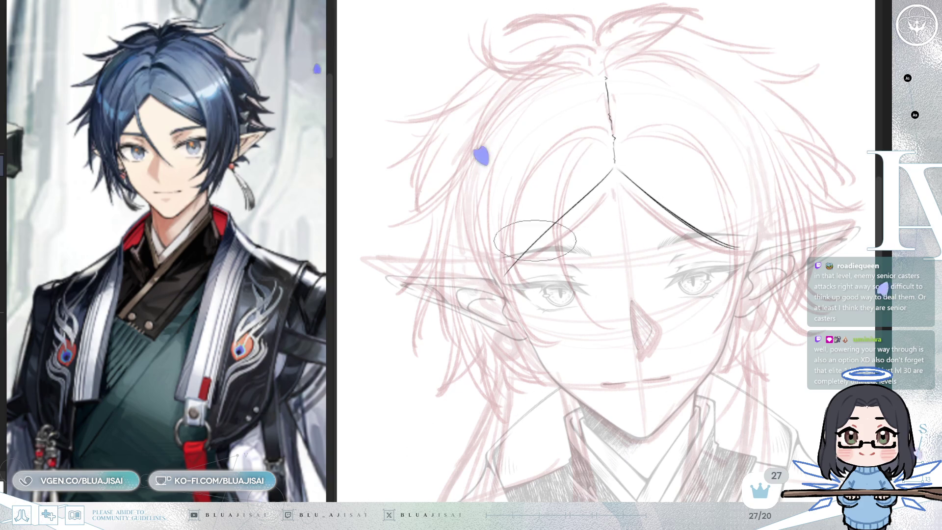
left_click_drag(612, 169, 507, 272)
left_click_drag(612, 170, 513, 264)
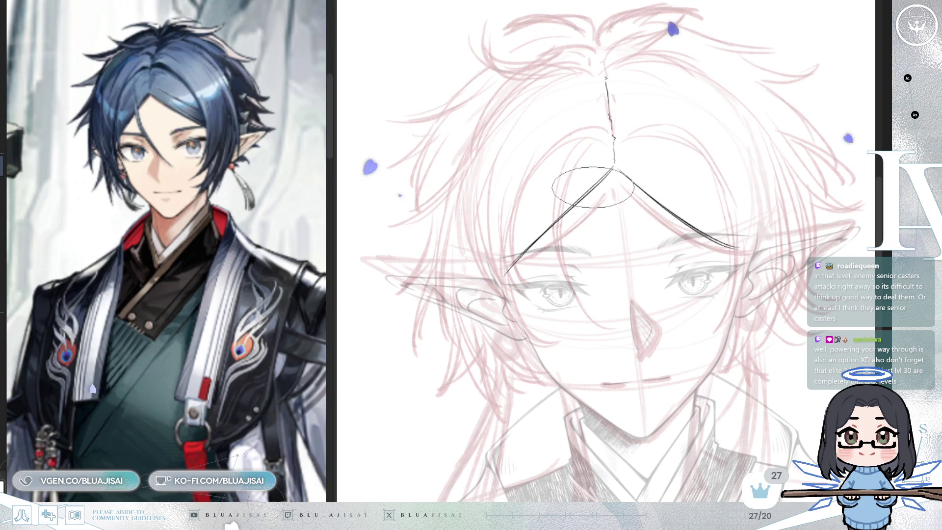
key("minus")
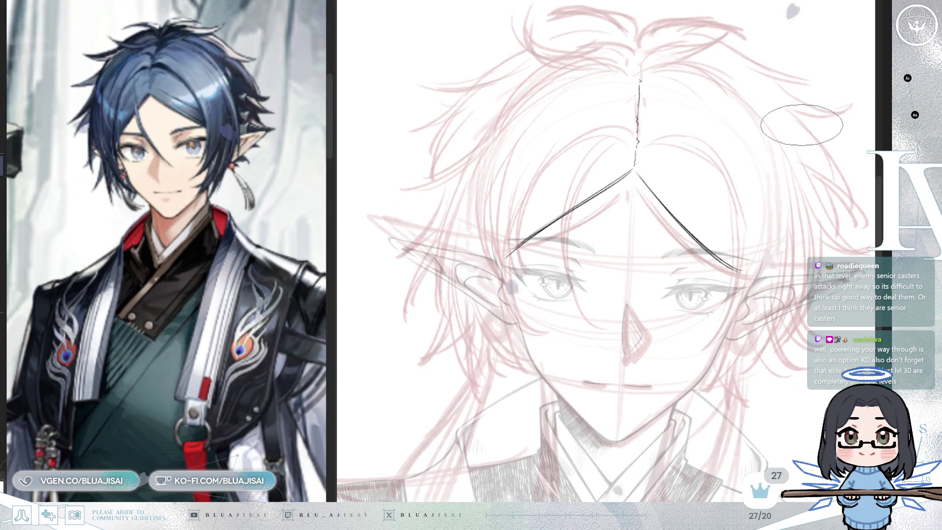
key("minus")
key("ctrl+z")
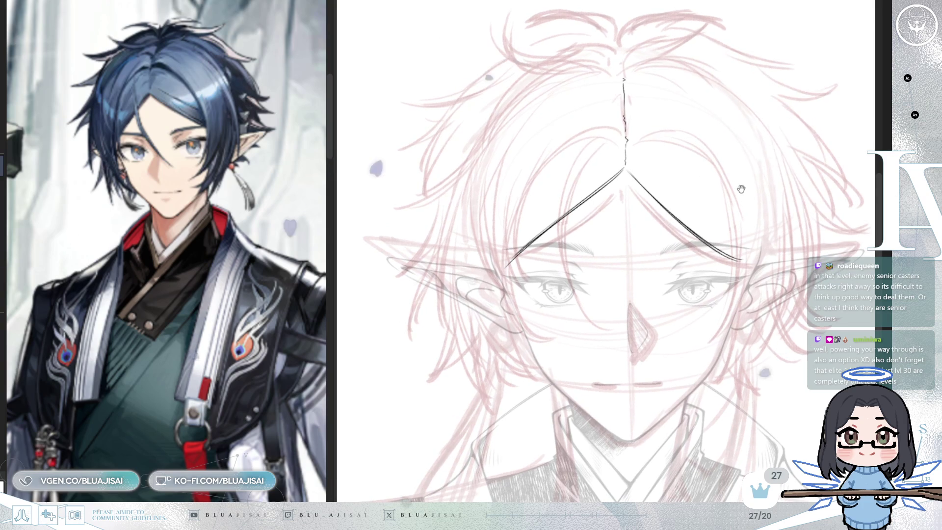